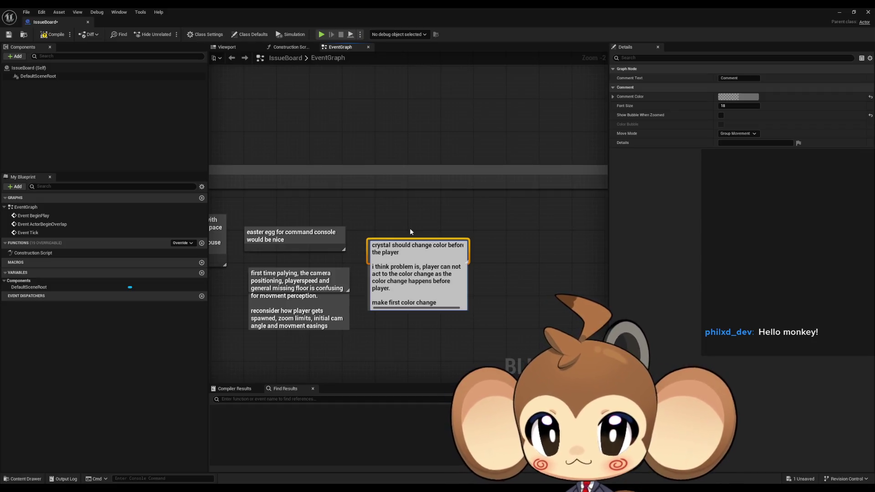
# Step: Complete the crystal comment with 'before everything (round 0)' and a new line 'and then cahnge it after an attack instead'
pyautogui.write('before eve')
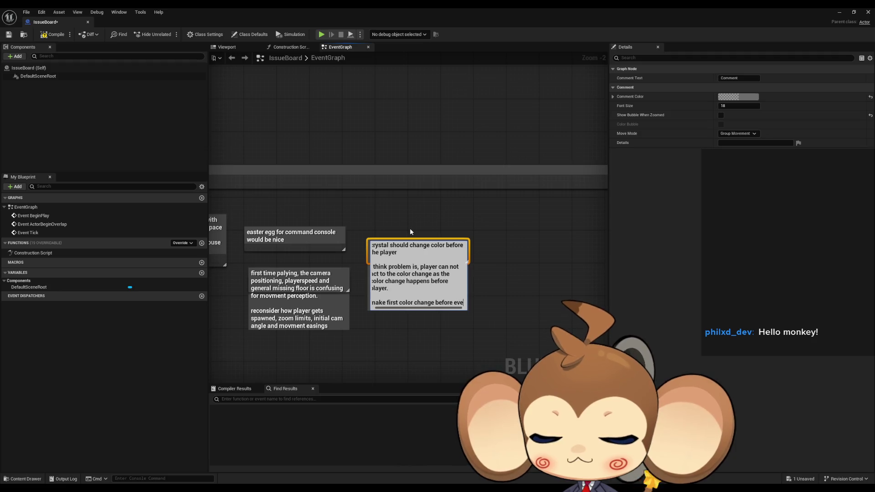
pyautogui.write('rything (r')
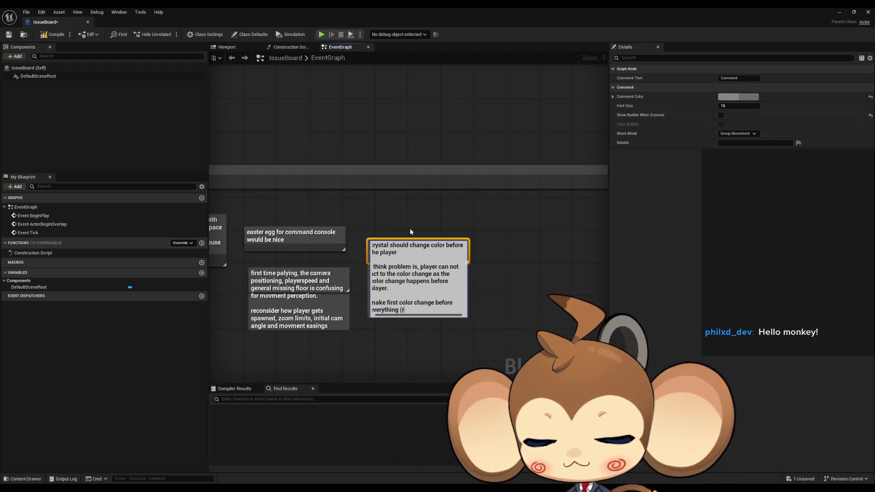
pyautogui.write('ound')
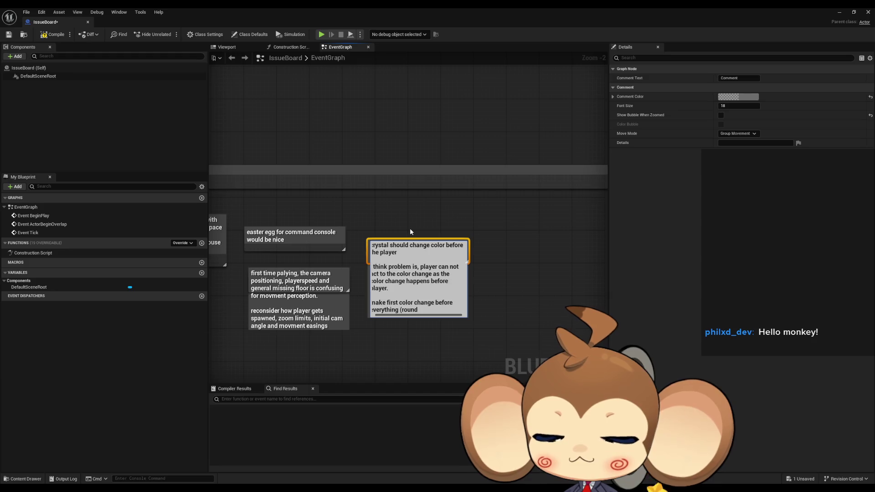
pyautogui.write(' 0')
pyautogui.hotkey('shift', 'Return')
pyautogui.hotkey('shift', 'Return')
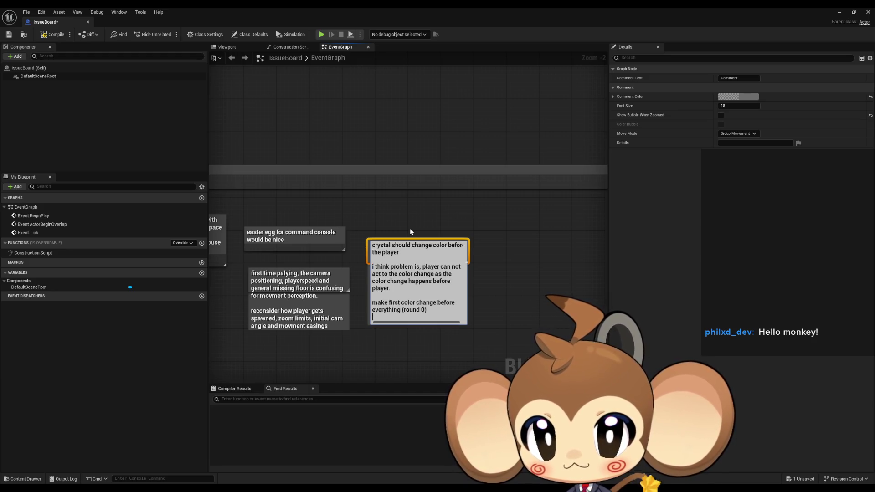
pyautogui.write('and then cahnge it a')
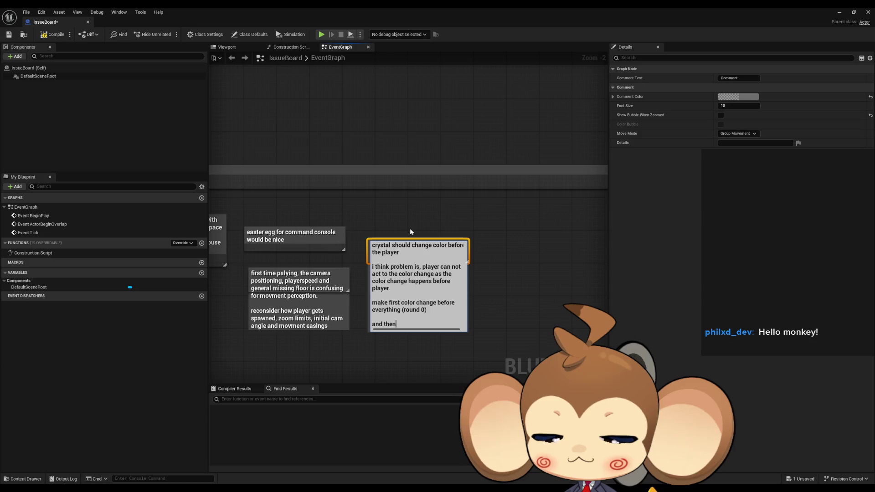
pyautogui.write('ft')
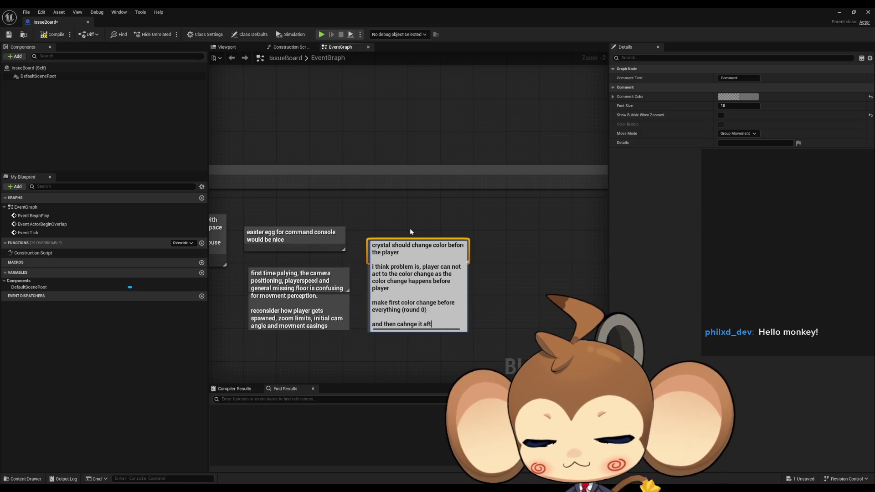
pyautogui.write('er an at')
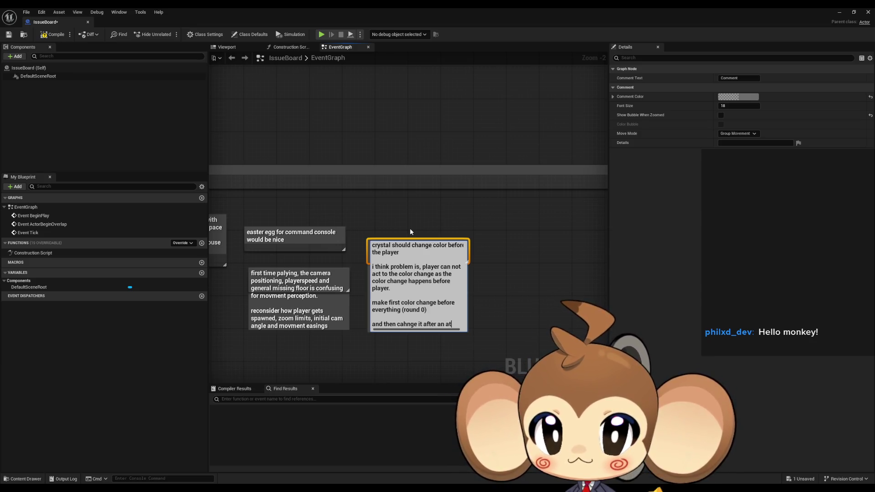
pyautogui.write('tack instead')
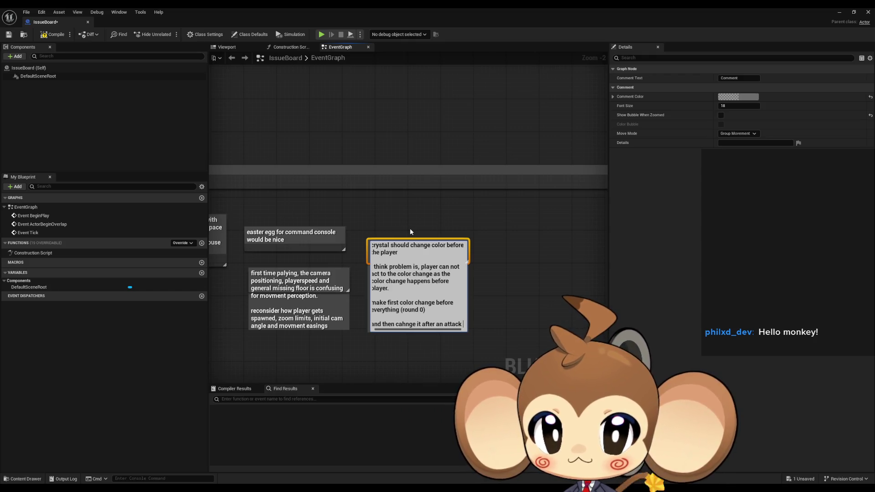
pyautogui.press('Return')
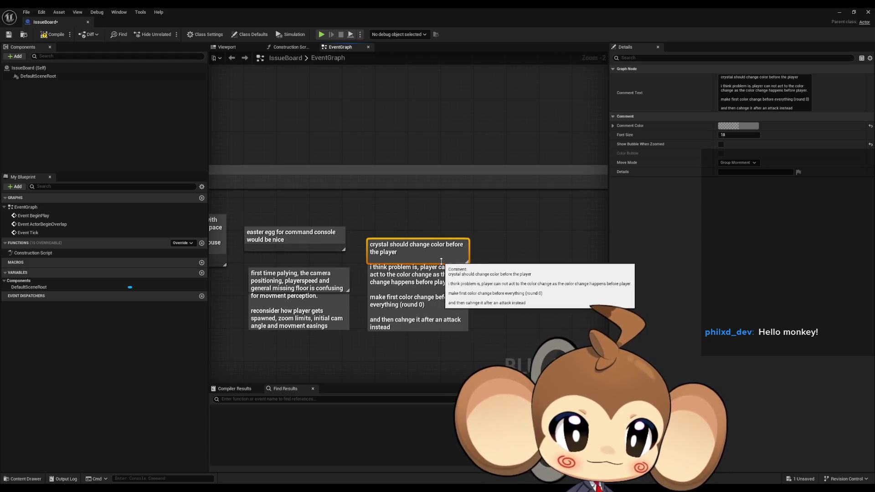
pyautogui.moveTo(434, 255); pyautogui.dragTo(425, 273)
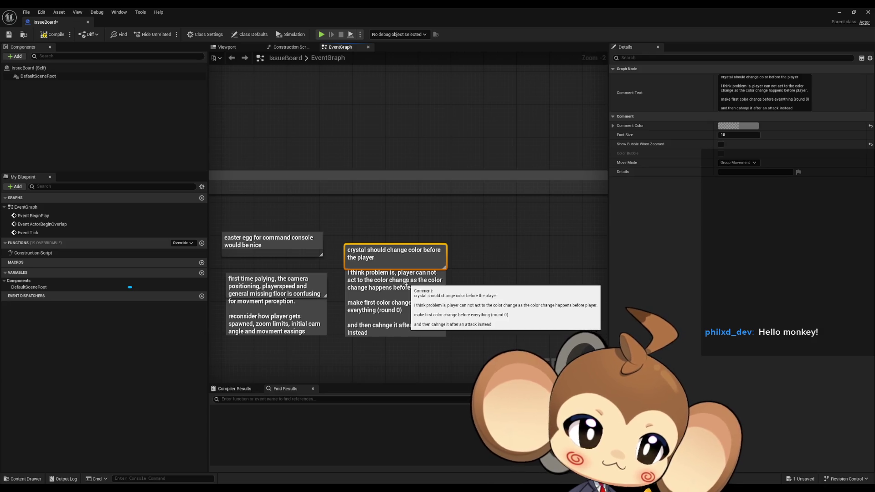
# Step: Create a comment in empty space: primal orbling fight is confusing, player unsure whether to act or doing something wrong
pyautogui.click(458, 283)
pyautogui.moveTo(495, 264); pyautogui.dragTo(411, 263)
pyautogui.press('c')
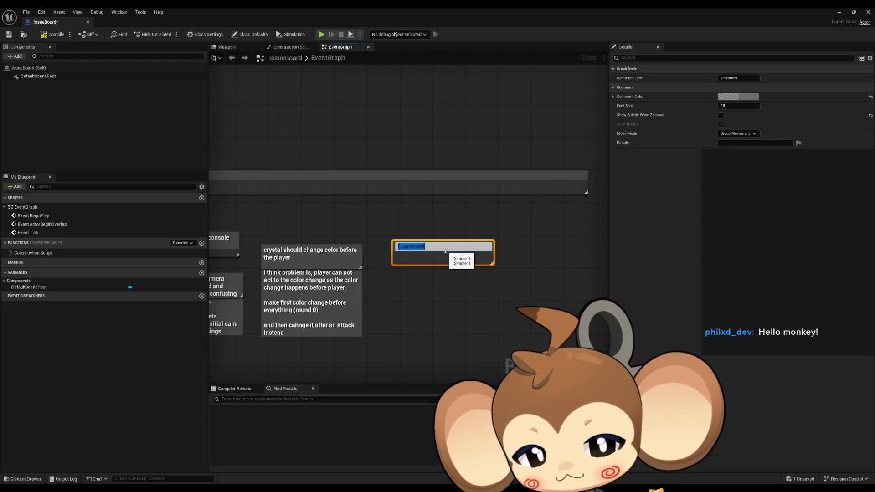
pyautogui.write('prima')
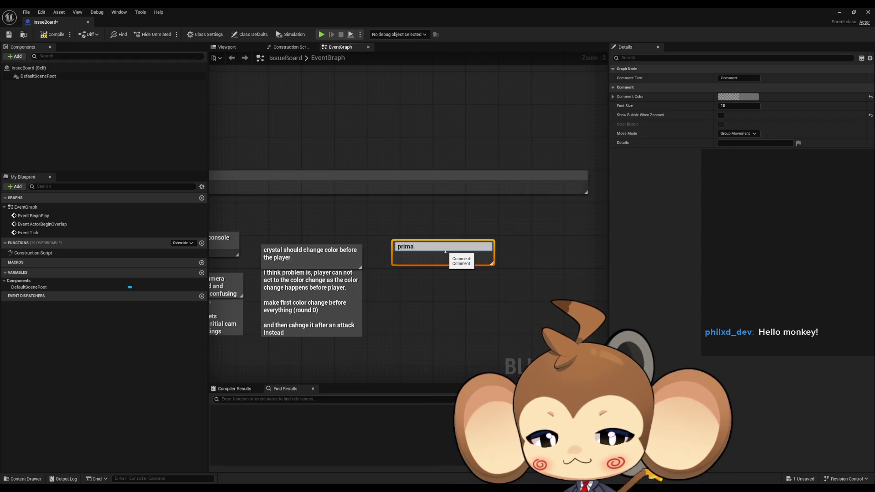
pyautogui.write('l orbling fig')
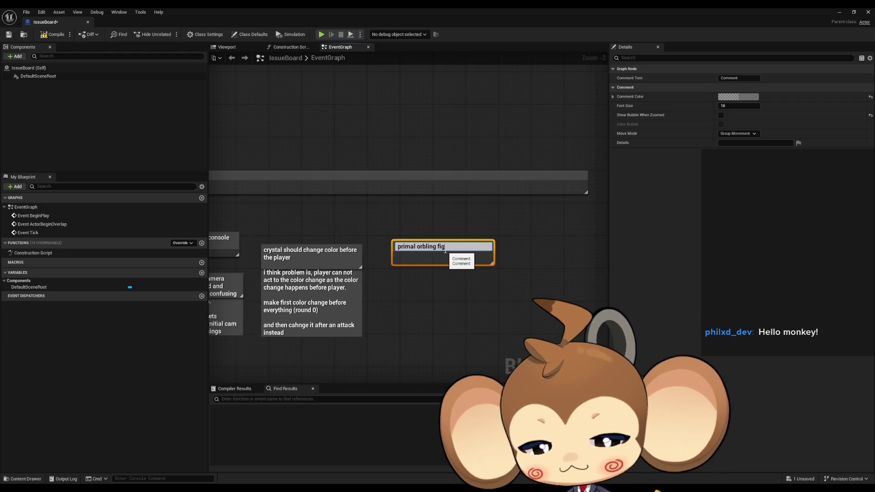
pyautogui.write('ht is confusing')
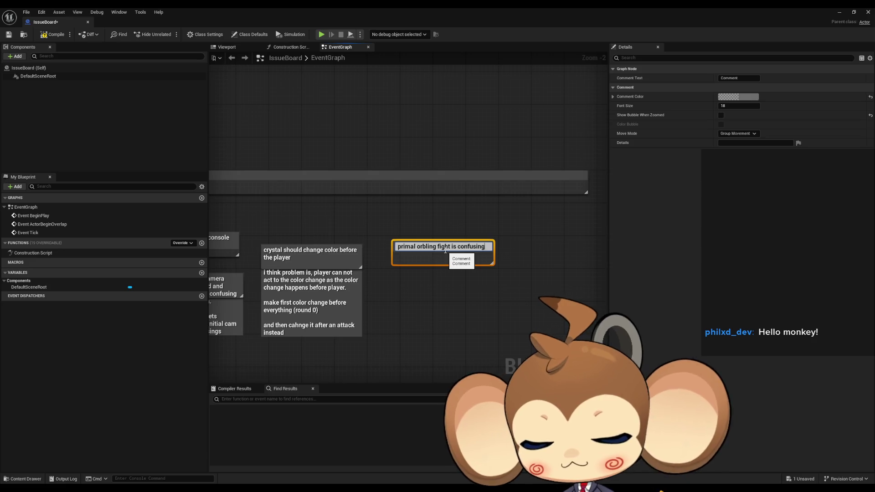
pyautogui.write(', player does')
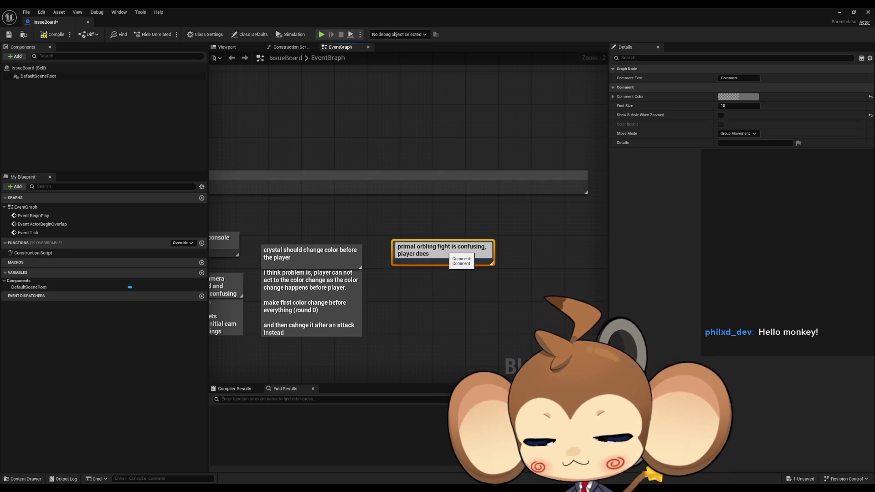
pyautogui.write(' not')
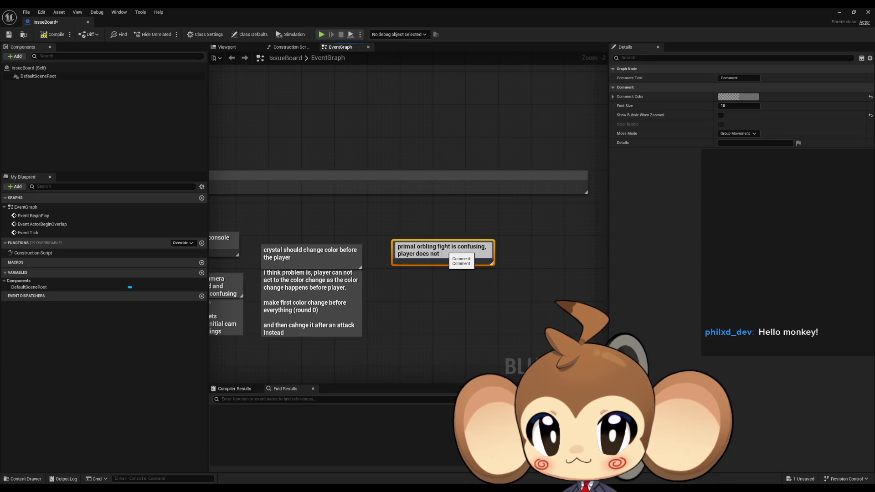
pyautogui.write(' kknow if')
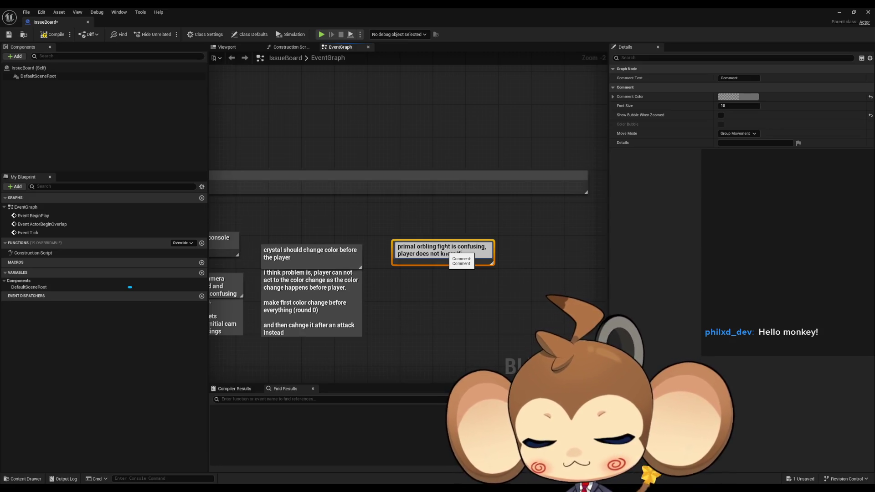
pyautogui.write(' have d')
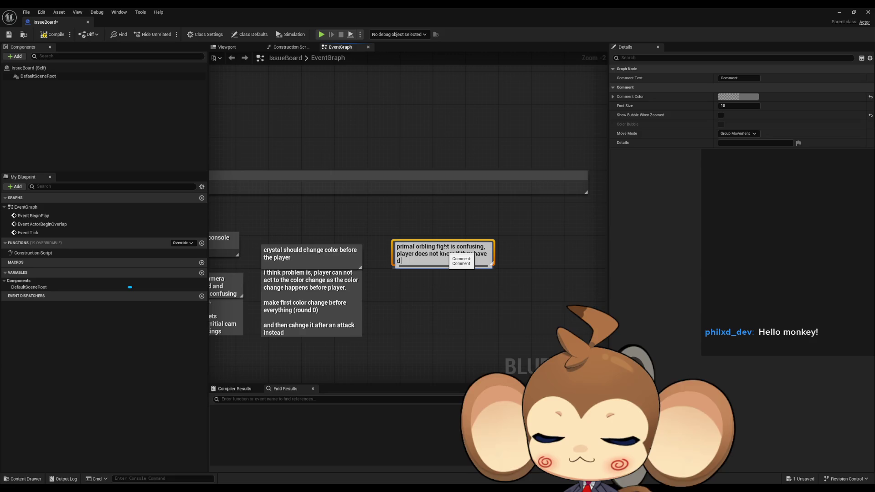
pyautogui.press('BackSpace')
pyautogui.press('BackSpace')
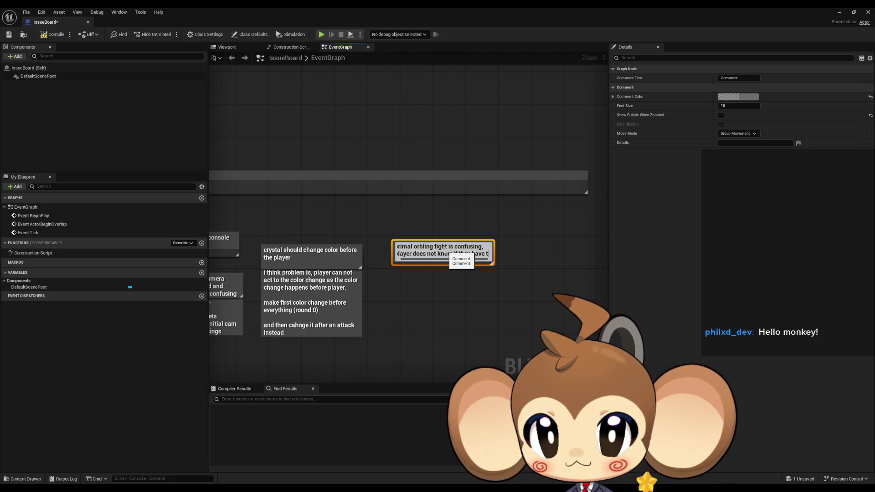
pyautogui.write('to do something or')
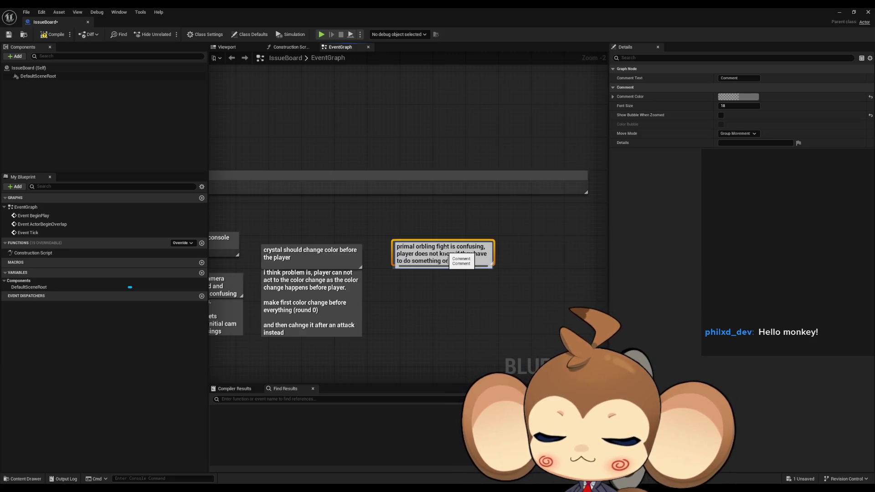
pyautogui.write(' if ')
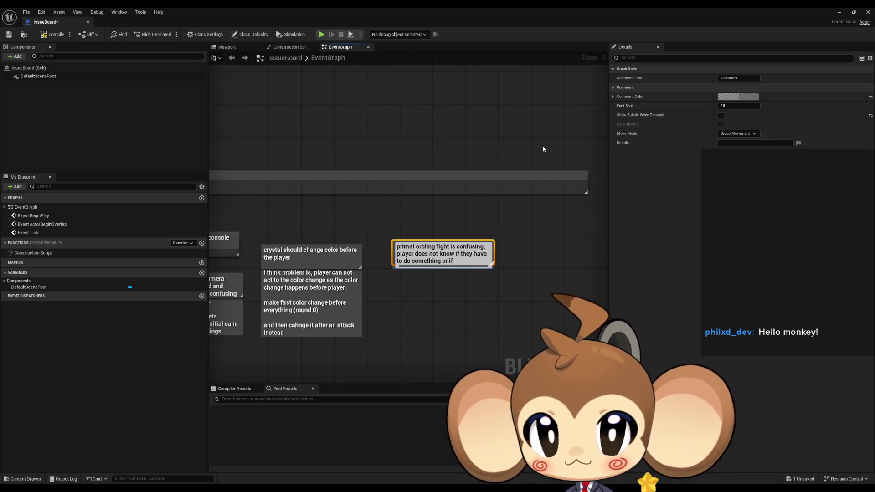
pyautogui.write('they are')
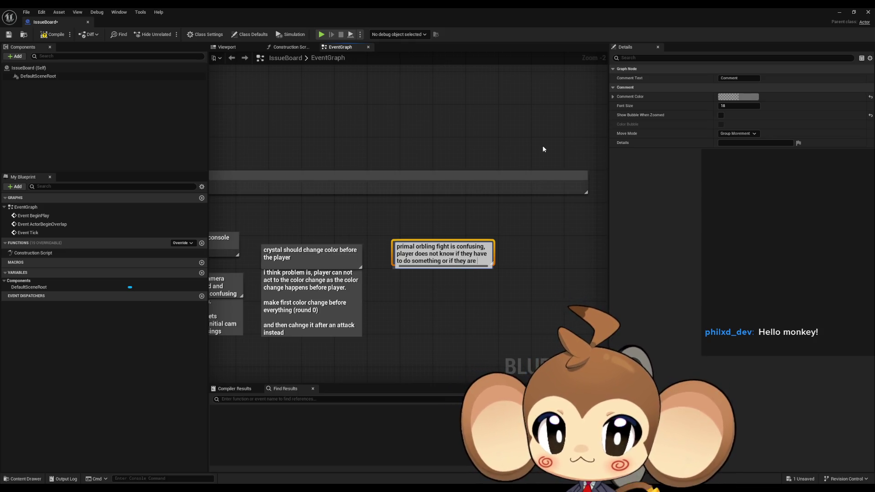
pyautogui.write(' doing someth')
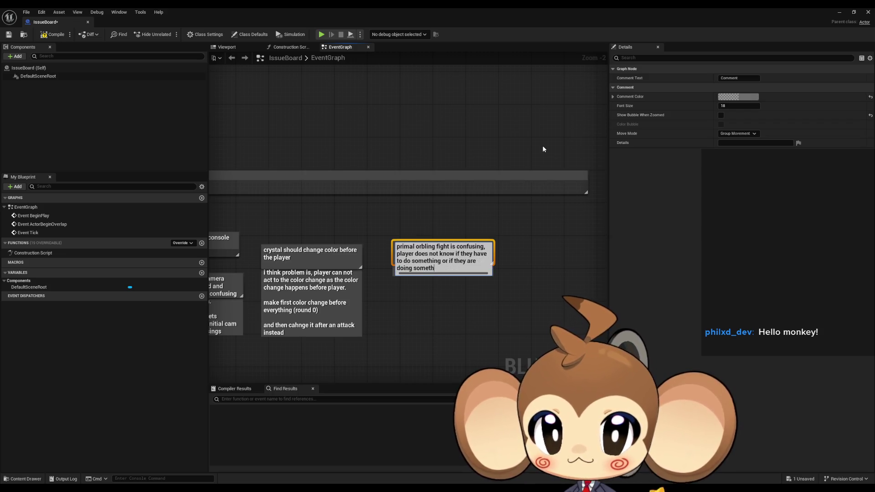
pyautogui.write('ing wrong')
# Step: Add the paragraph '(maybe i wish to keep it this way as it is the intended outcome already)' and commit
pyautogui.hotkey('shift', 'Return')
pyautogui.hotkey('shift', 'Return')
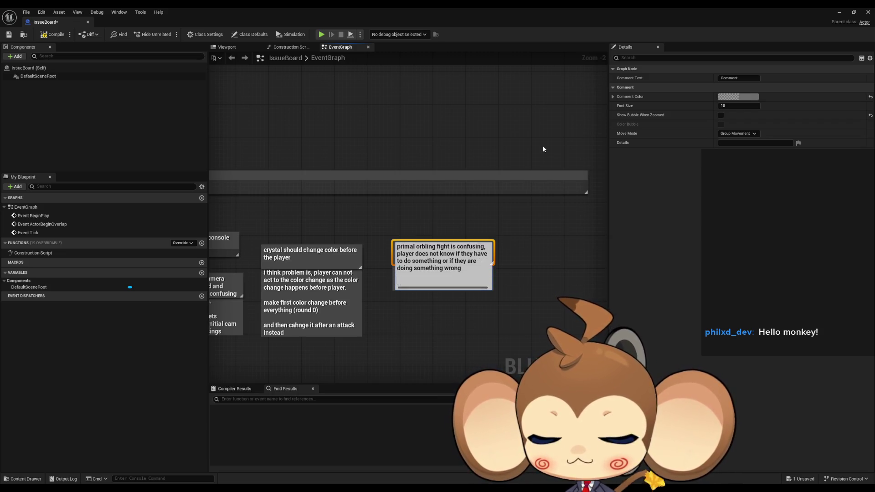
pyautogui.write('(maybe ')
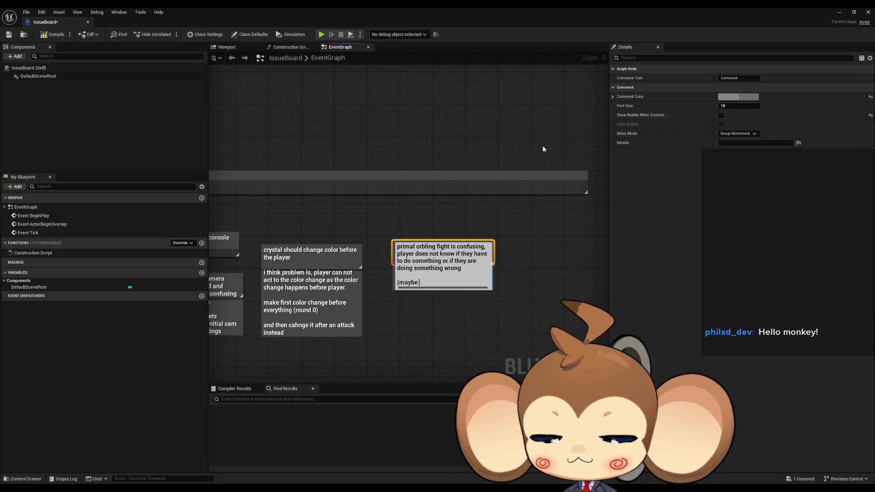
pyautogui.write('i wish to ke')
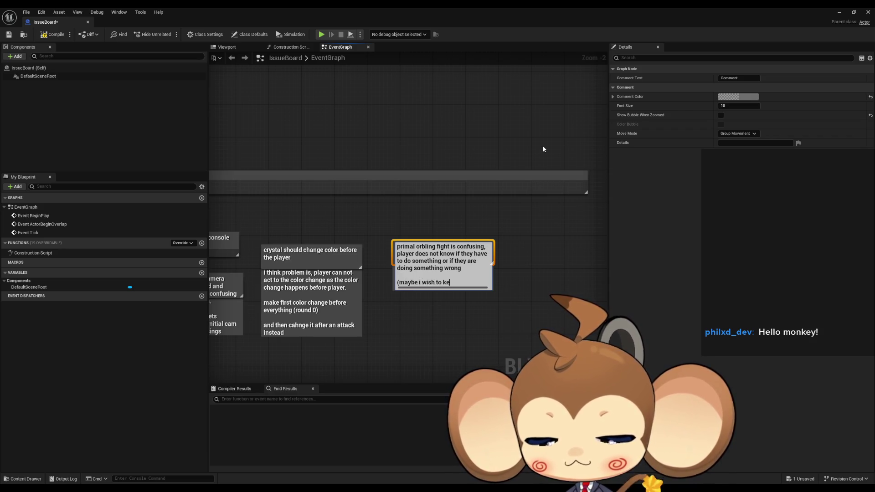
pyautogui.write('ep it this way')
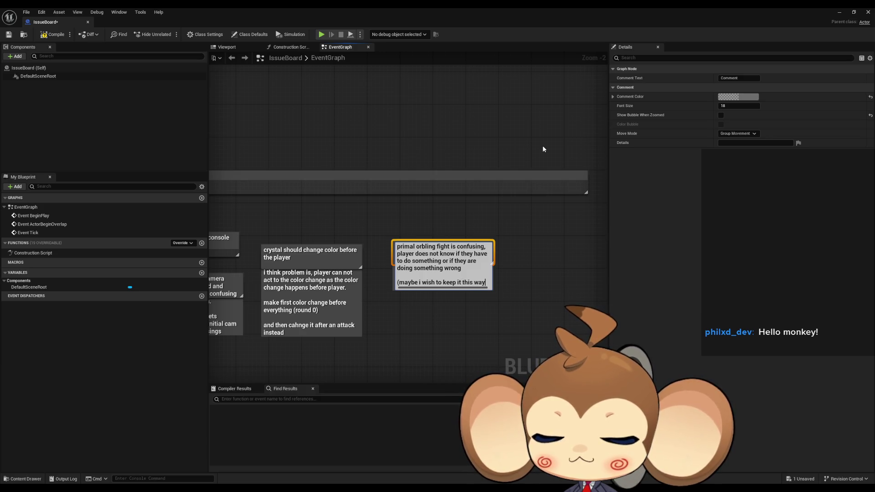
pyautogui.write(' as')
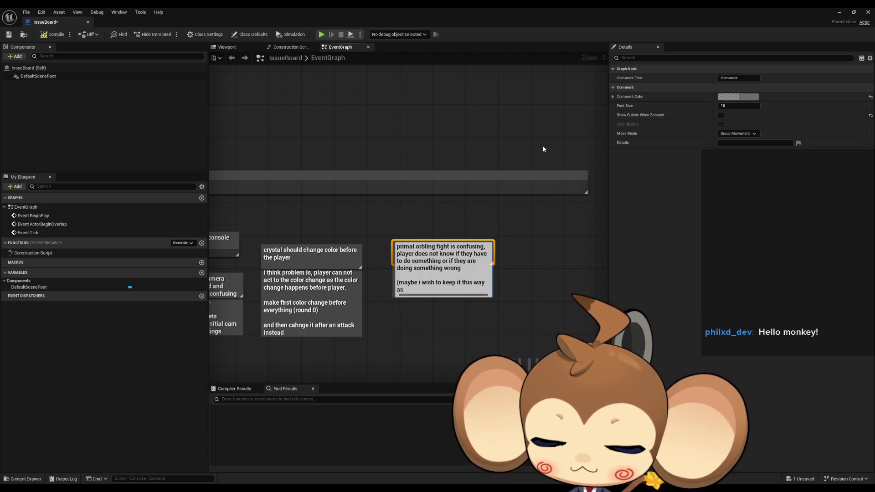
pyautogui.write(' it is the i')
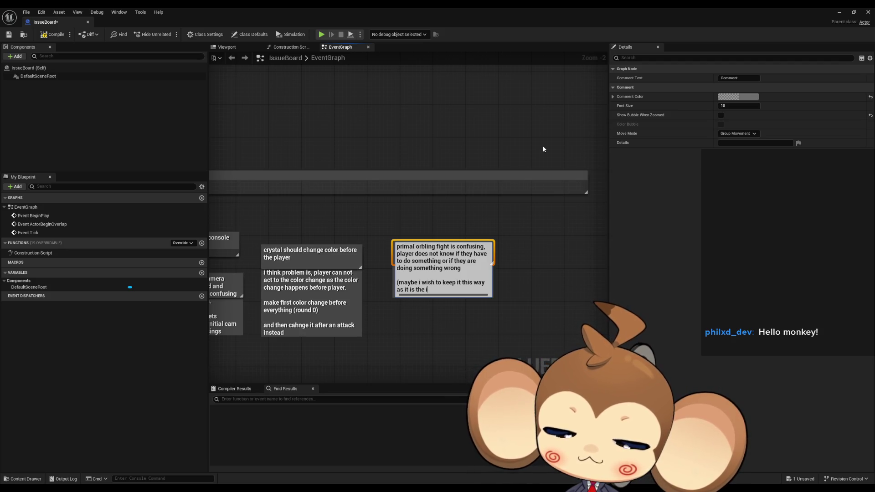
pyautogui.write('ntended ')
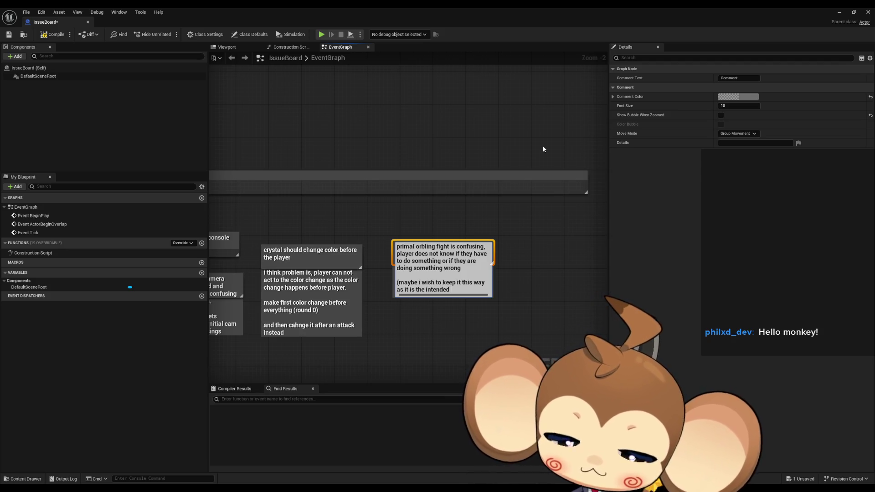
pyautogui.write('outcome')
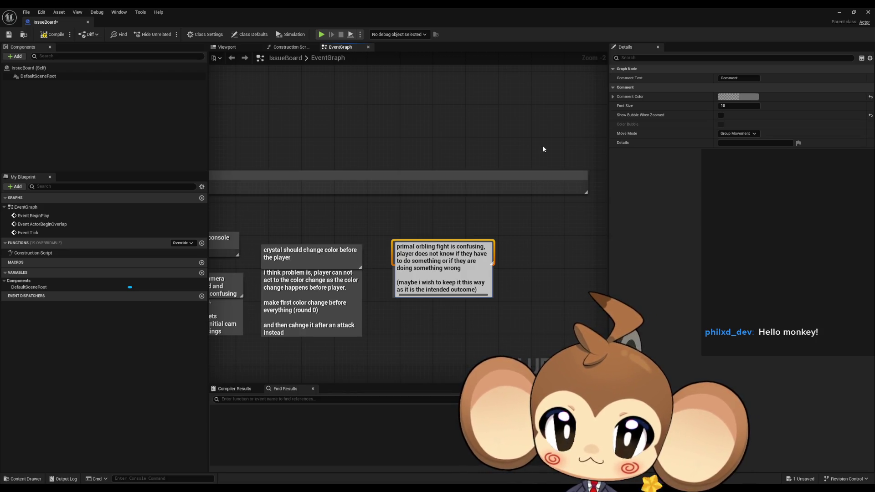
pyautogui.write(' already)=')
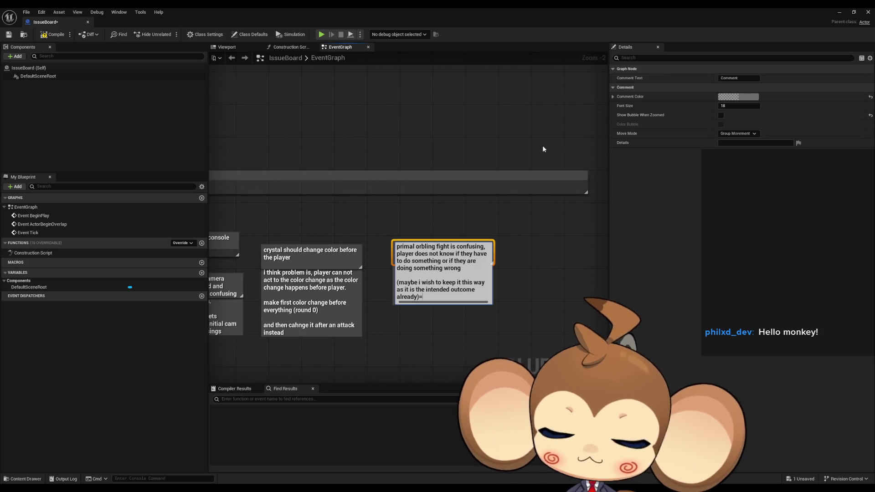
pyautogui.press('BackSpace')
pyautogui.press('Return')
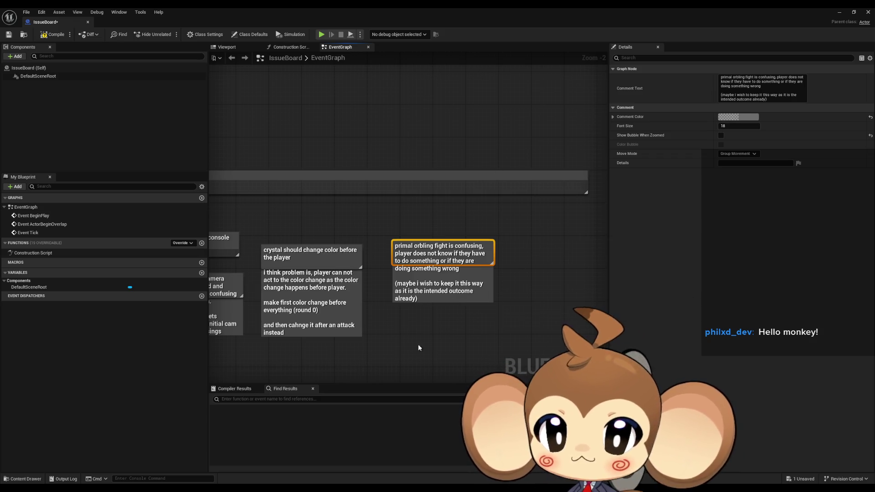
pyautogui.click(404, 345)
# Step: Frame all comments and add 'jumping with mira is wished.' with a line about a full jump or Transistor-style jump
pyautogui.press('Home')
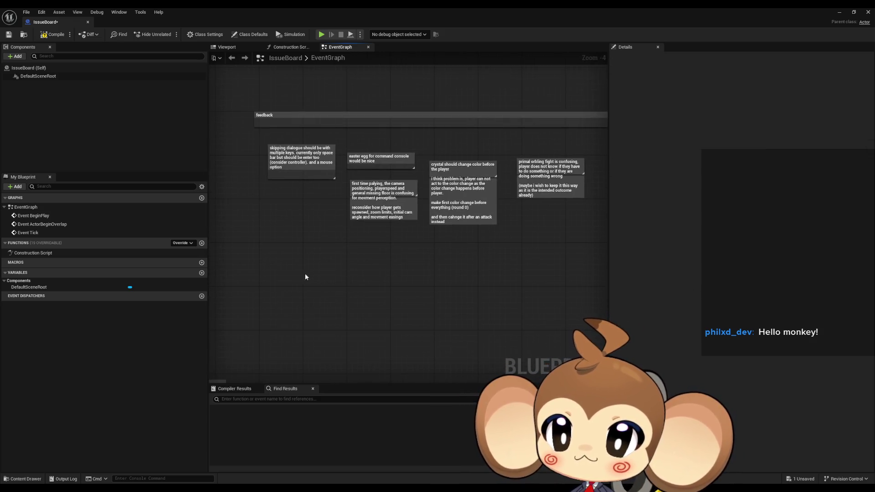
pyautogui.write('cjump')
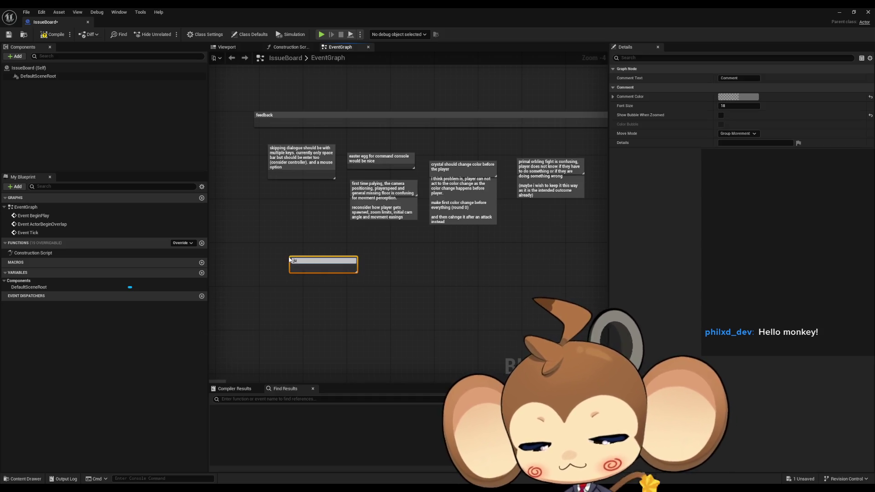
pyautogui.write('ing with mir')
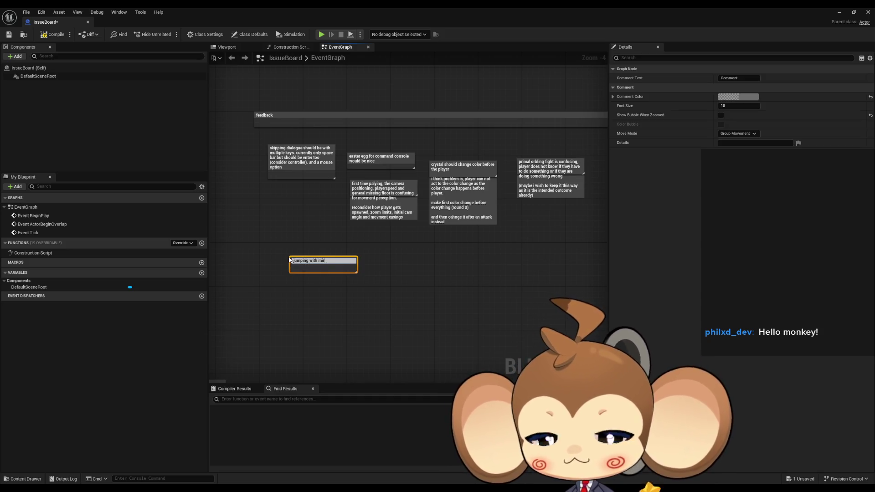
pyautogui.write('a is wished')
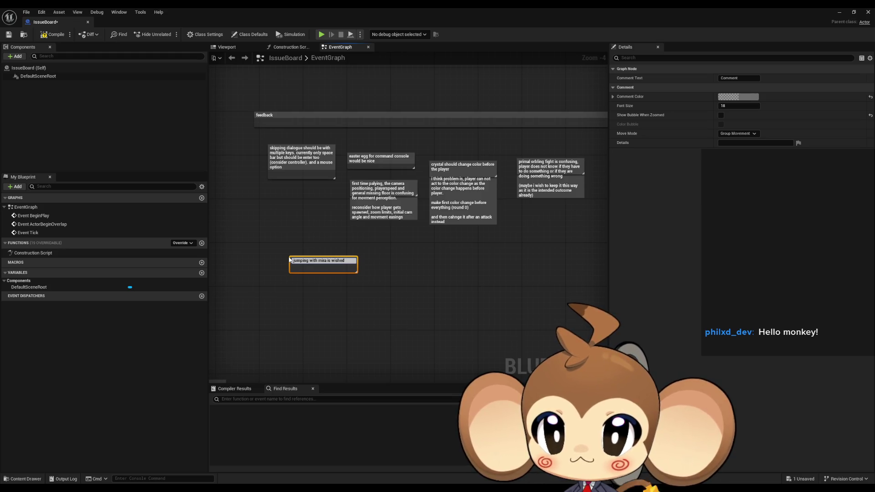
pyautogui.write('.')
pyautogui.hotkey('shift', 'Return')
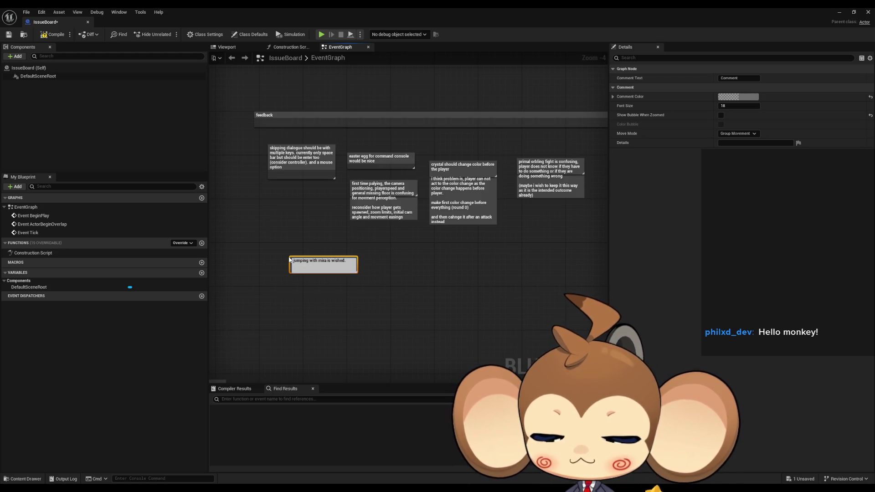
pyautogui.write('(maybe')
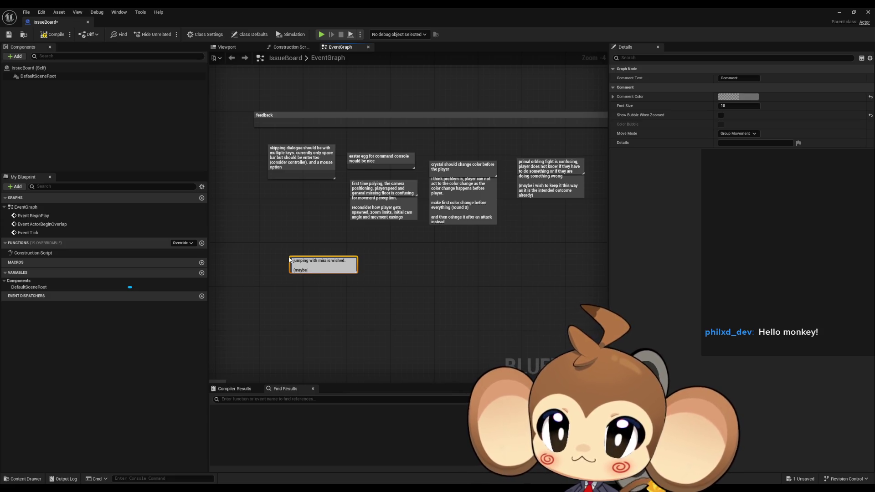
pyautogui.write(' full jum')
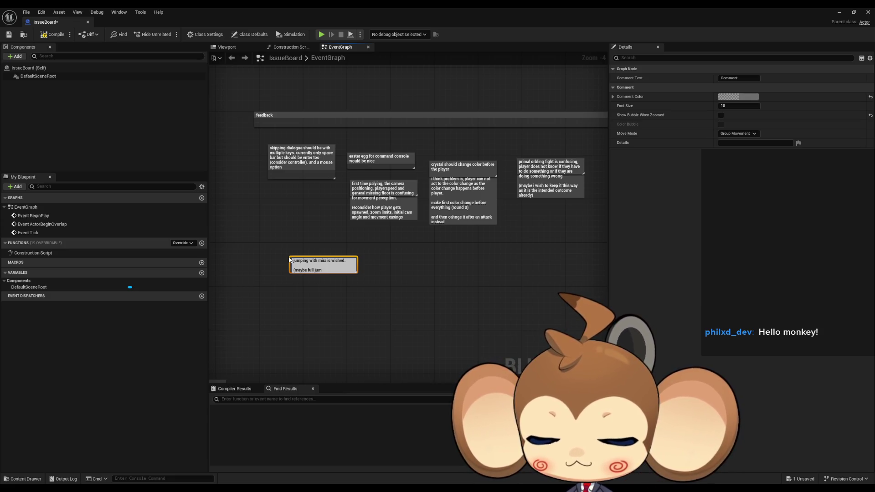
pyautogui.write('p or a jump ')
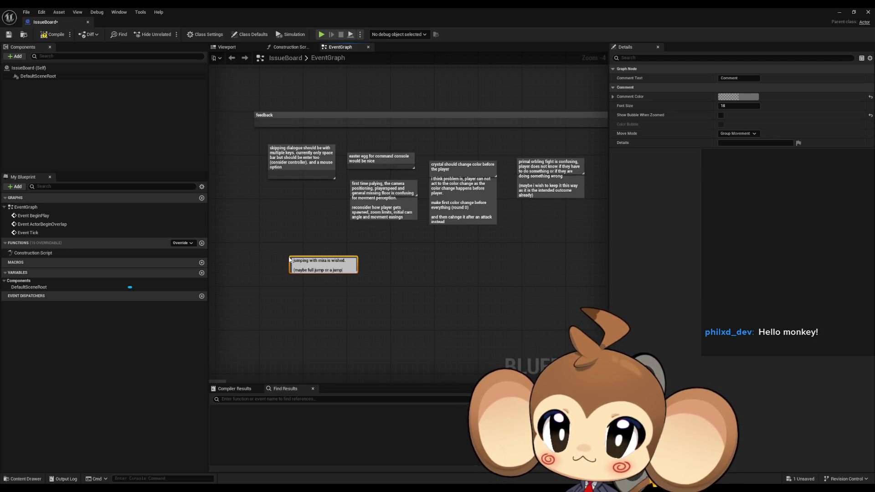
pyautogui.write('like in')
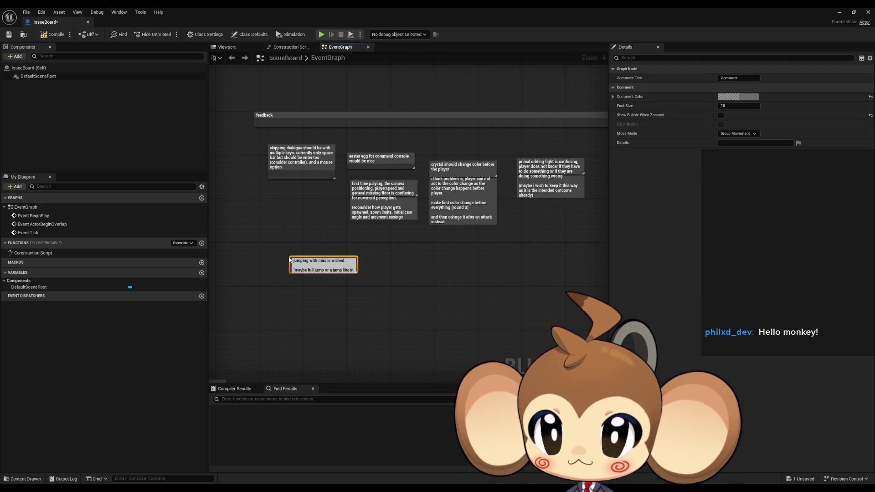
pyautogui.write(' transistor')
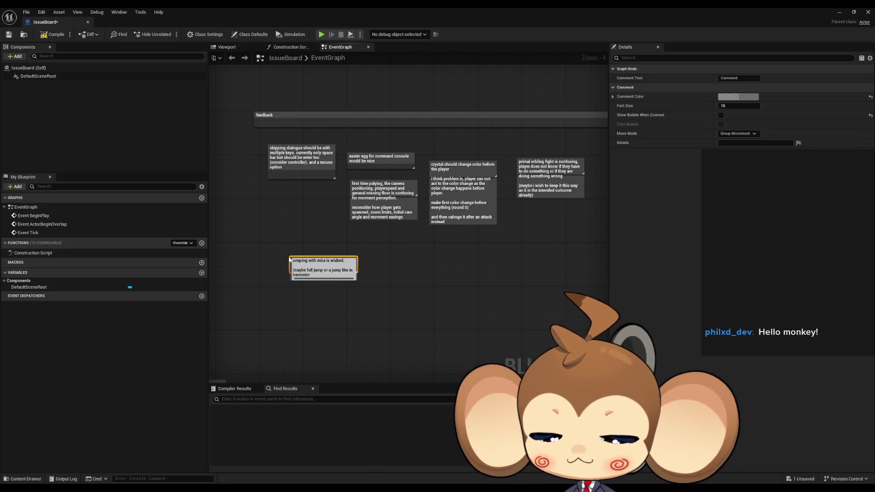
pyautogui.press('Return')
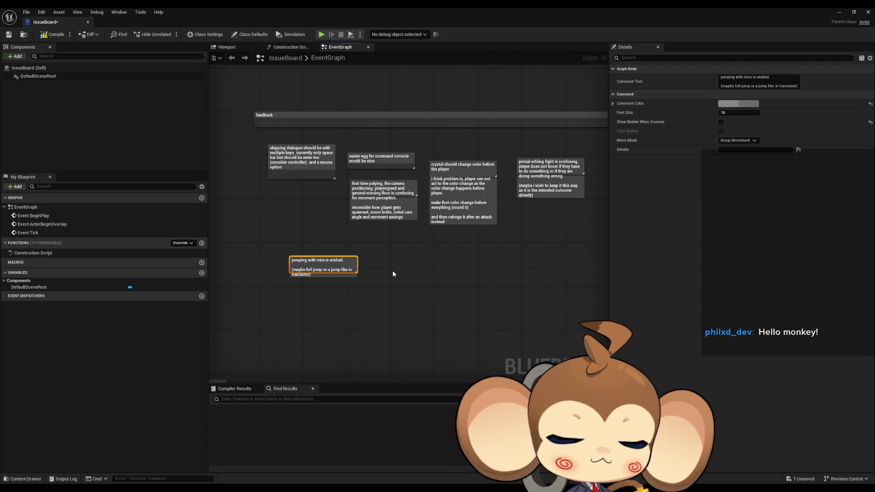
# Step: Add a comment: starting box info should use consistent input keys to remove them and indicate how to remove
pyautogui.press('c')
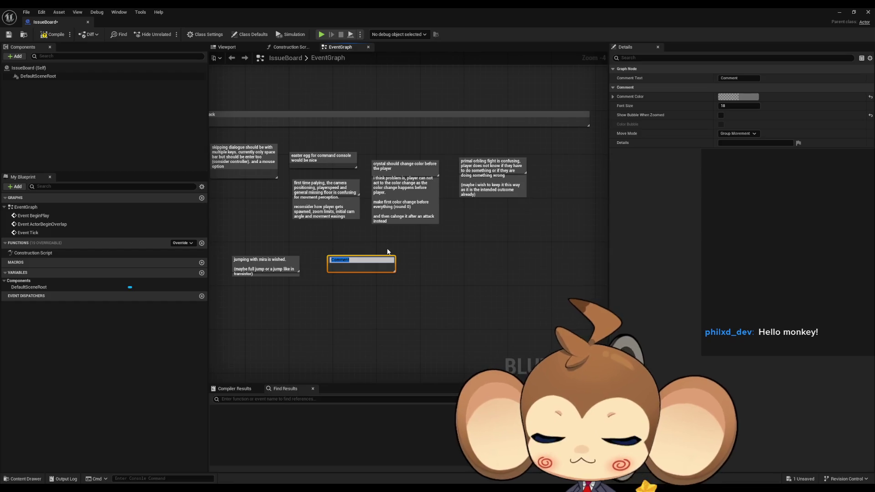
pyautogui.write('starting box infor')
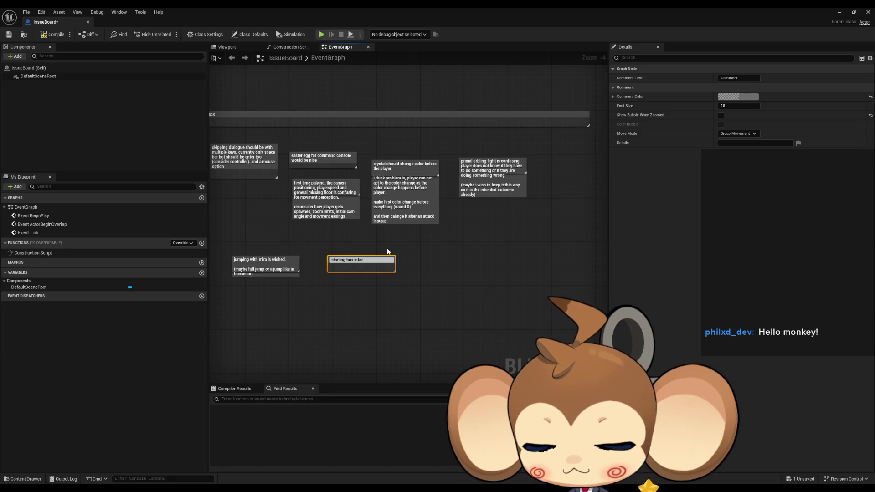
pyautogui.write('mationssho')
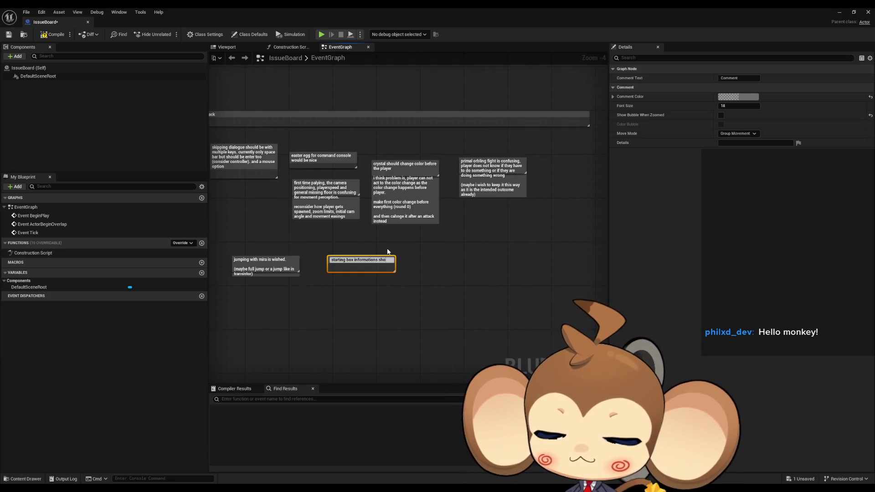
pyautogui.write('uld have consistent input keys to')
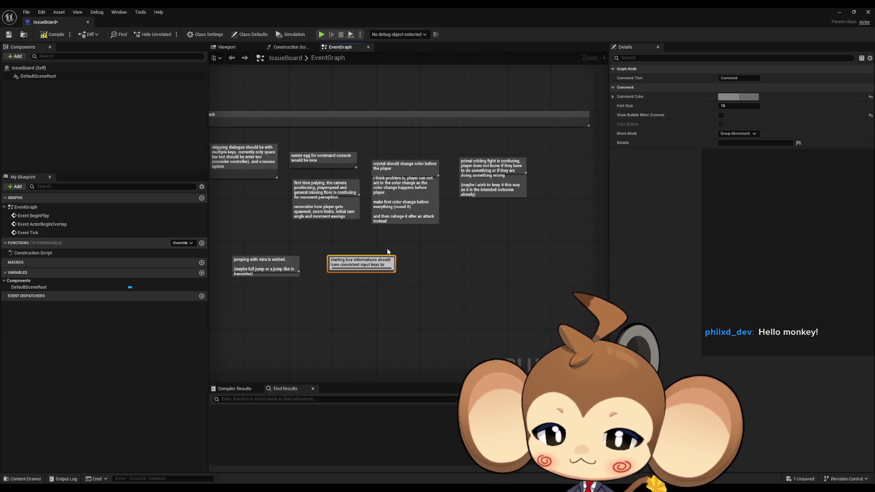
pyautogui.write(' remove')
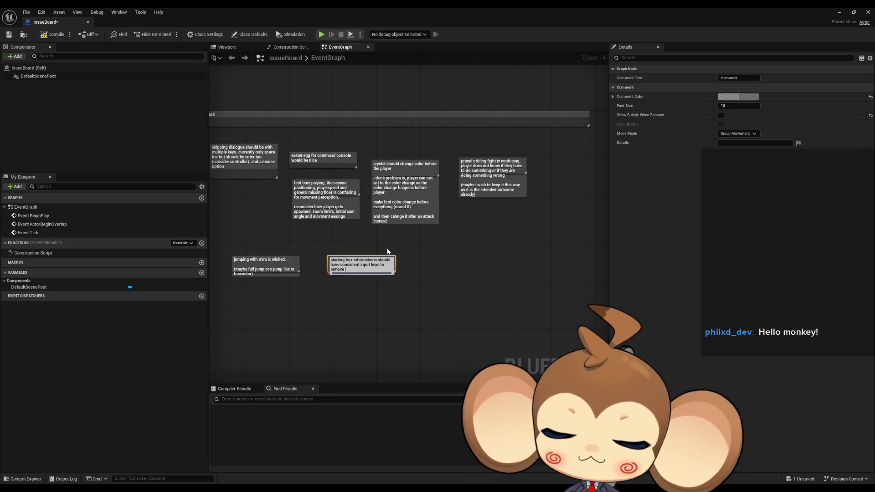
pyautogui.write(' them and have ')
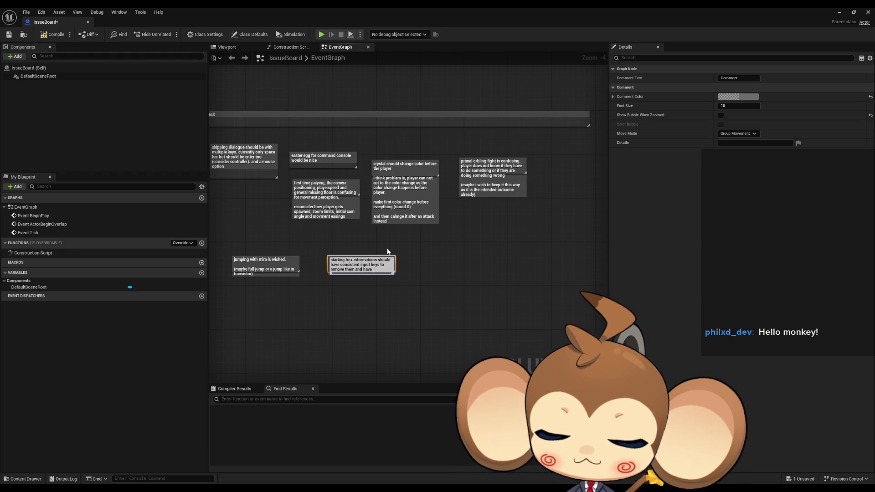
pyautogui.write('indication')
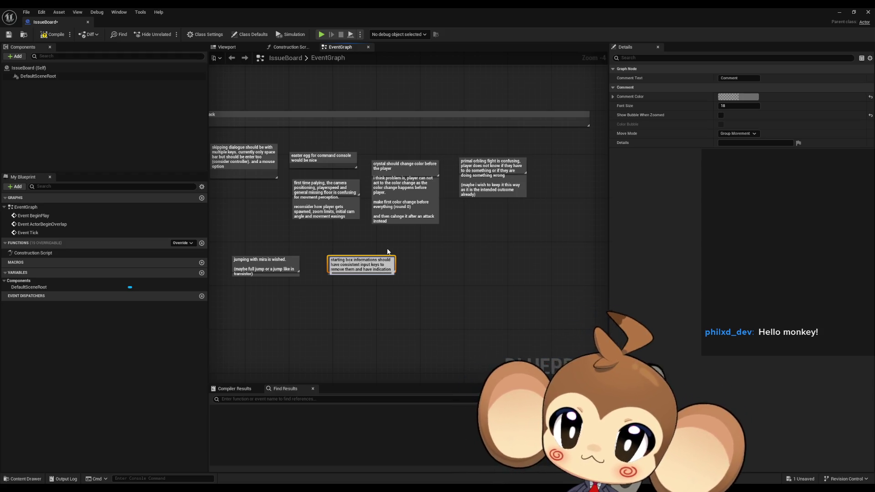
pyautogui.write(' how to rem')
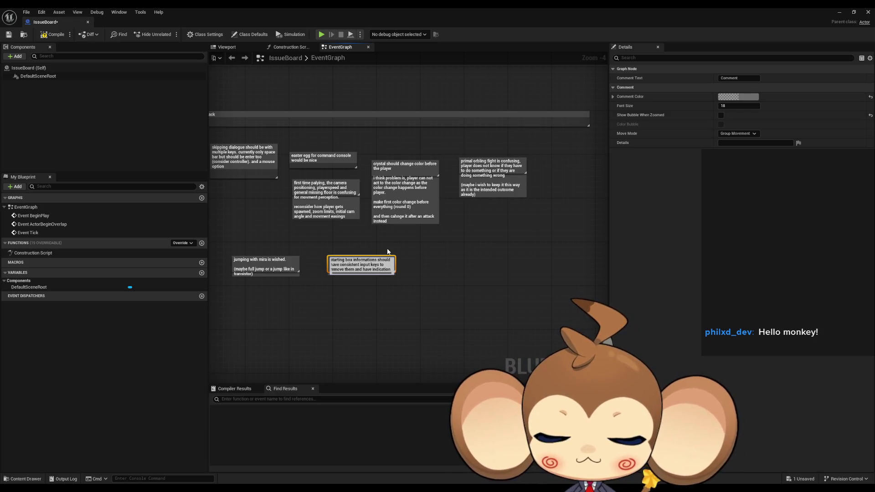
pyautogui.write('ove')
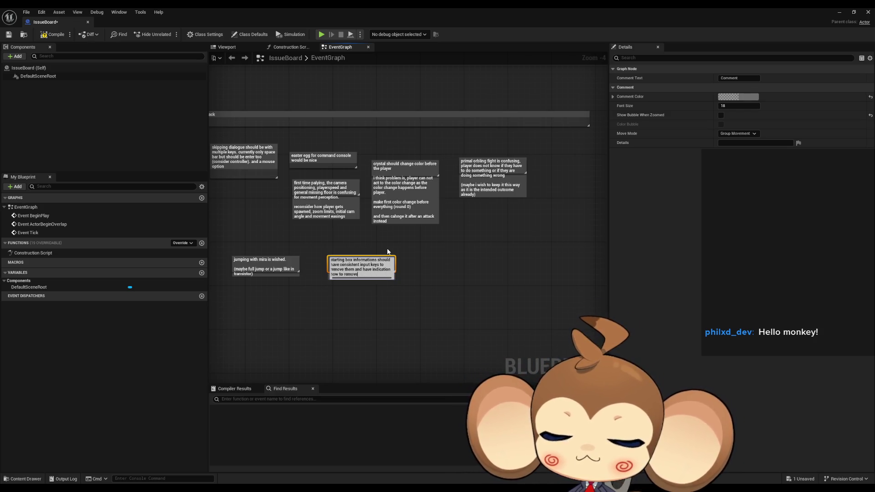
pyautogui.press('Return')
# Step: Add a comment beside the starting box note reading 'walking should be disabled with info boxes'
pyautogui.click(411, 260)
pyautogui.write('c')
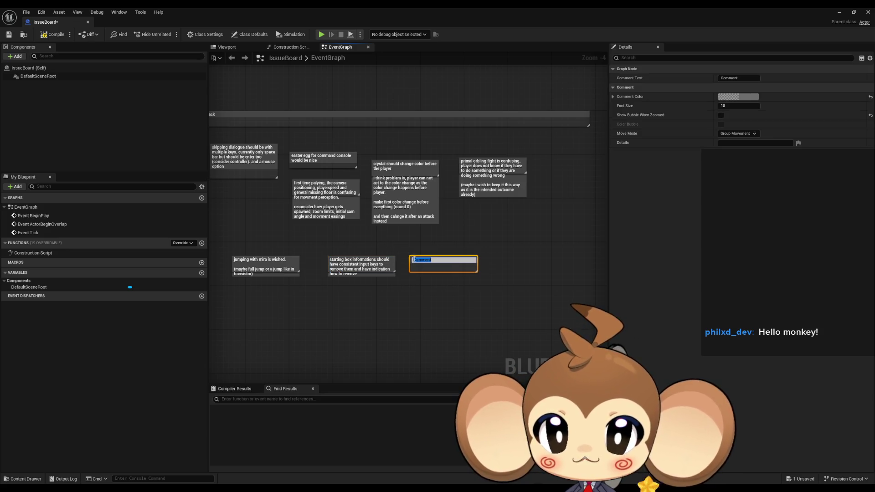
pyautogui.write('walking should be')
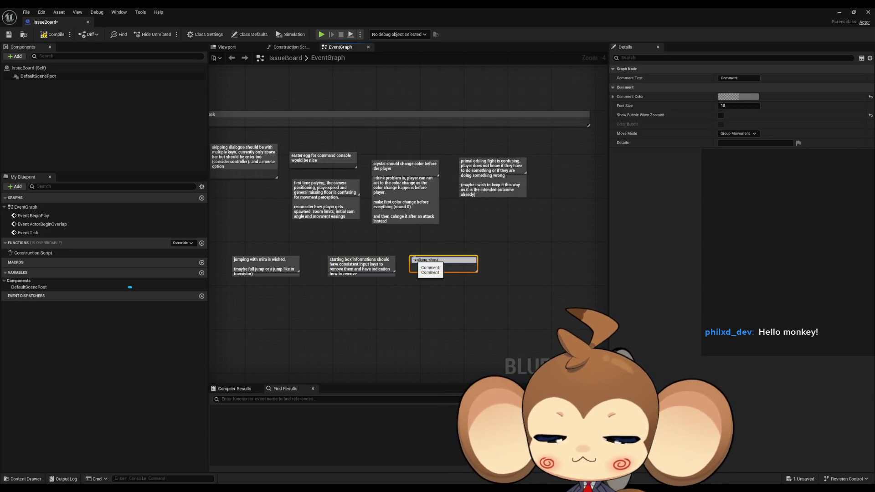
pyautogui.write(' disabled')
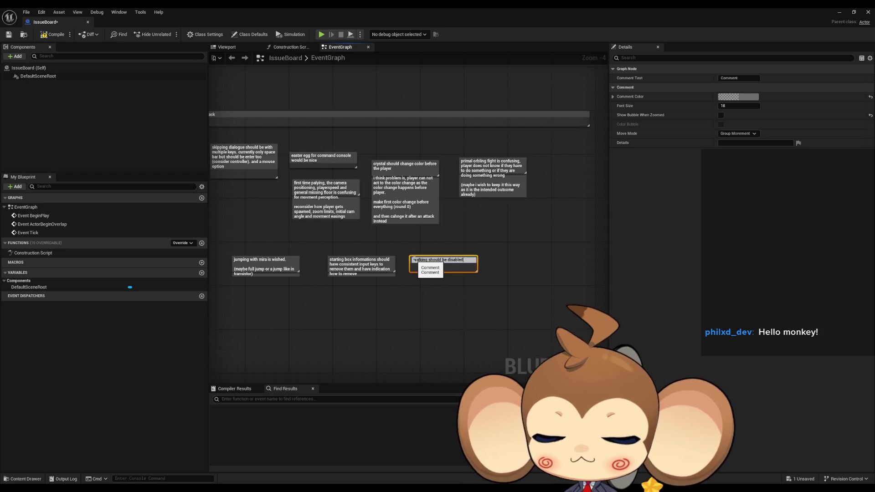
pyautogui.write(' with in')
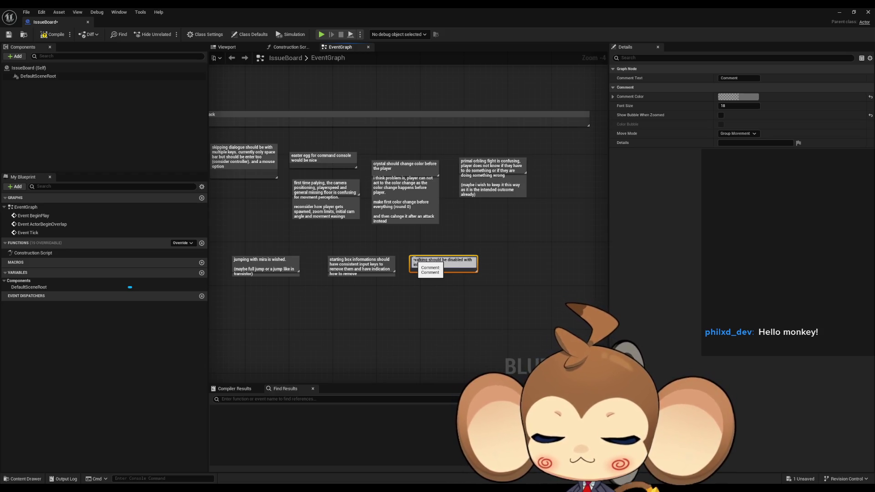
pyautogui.press('Return')
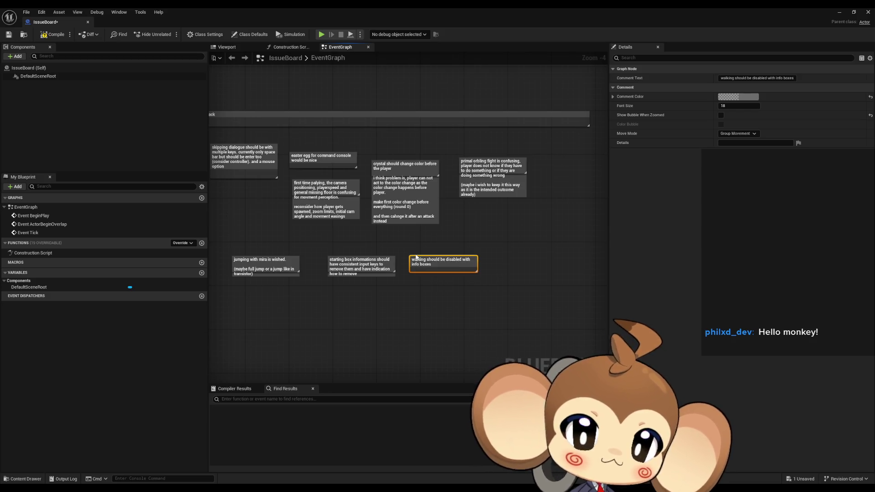
# Step: Add a 'loading issue' comment: crater world black before loading in, possibly lighting or meshes loading too slowly
pyautogui.scroll(3, 370, 294)
pyautogui.click(321, 319)
pyautogui.write('c')
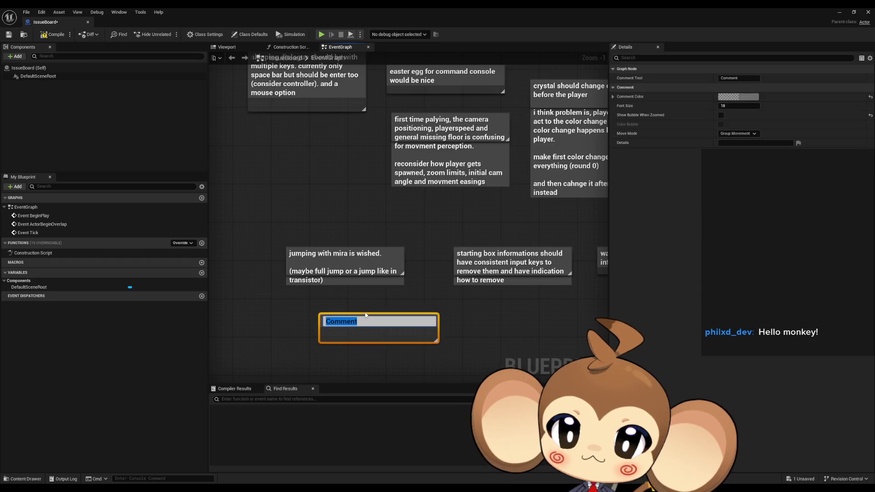
pyautogui.write('loading issue.')
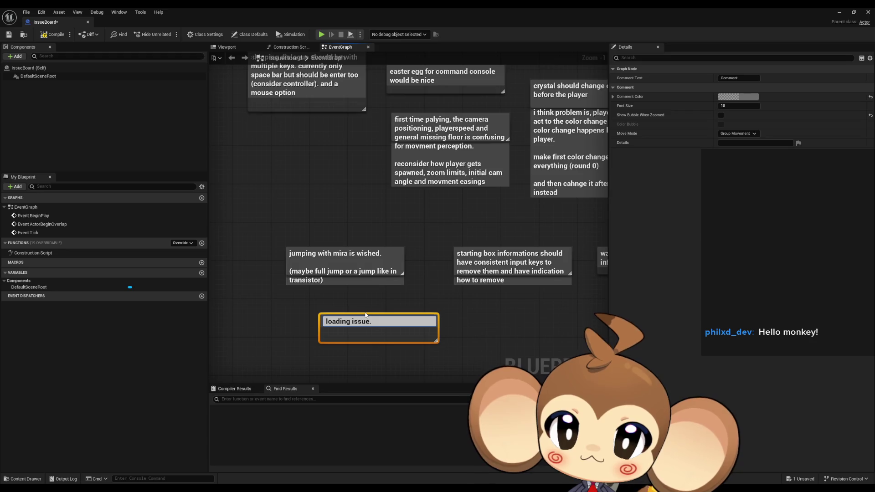
pyautogui.write(' eve')
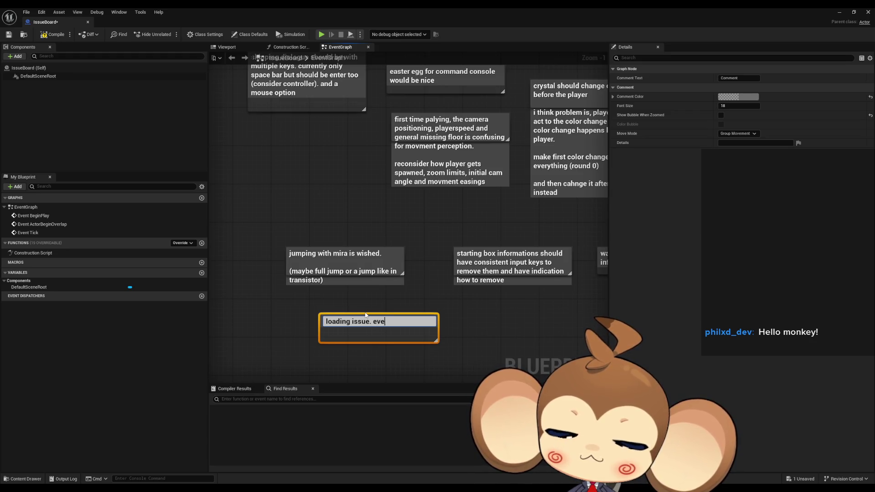
pyautogui.write('rything of ')
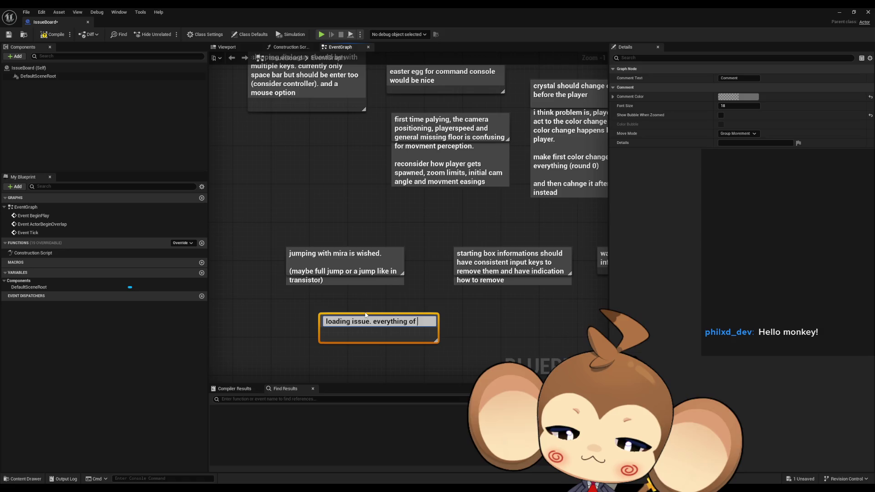
pyautogui.write('the world in')
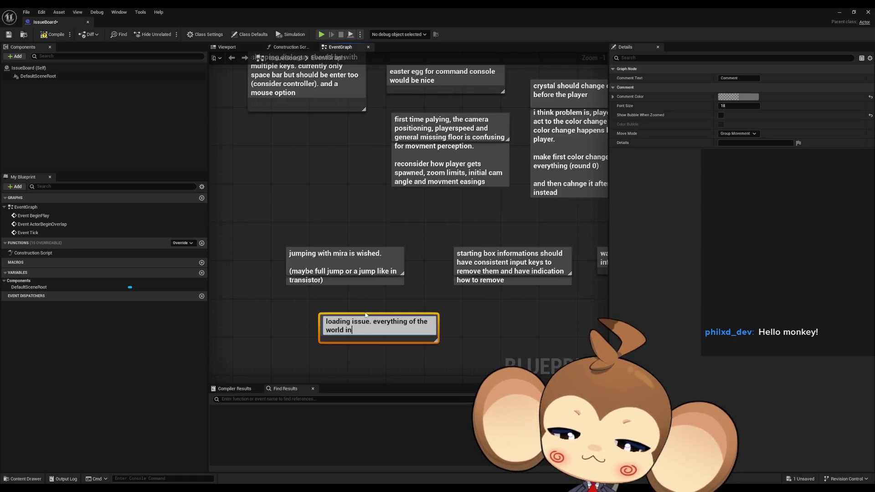
pyautogui.write(' the crater is black')
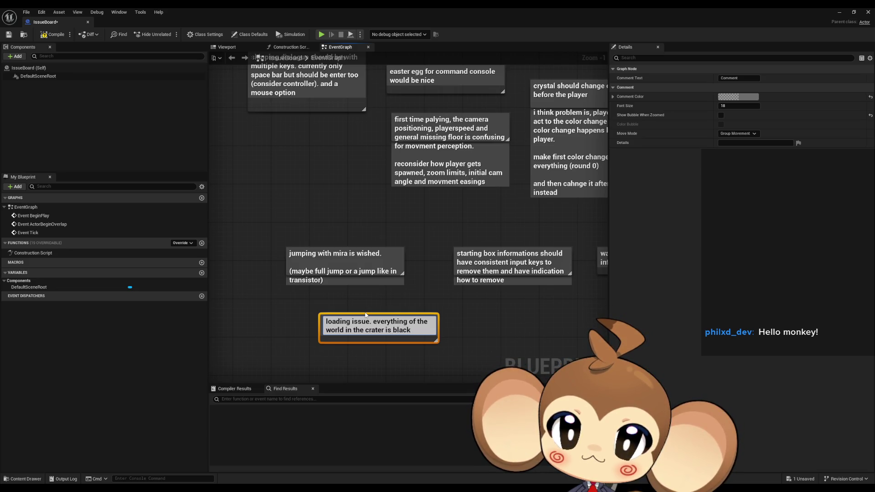
pyautogui.write(' before o')
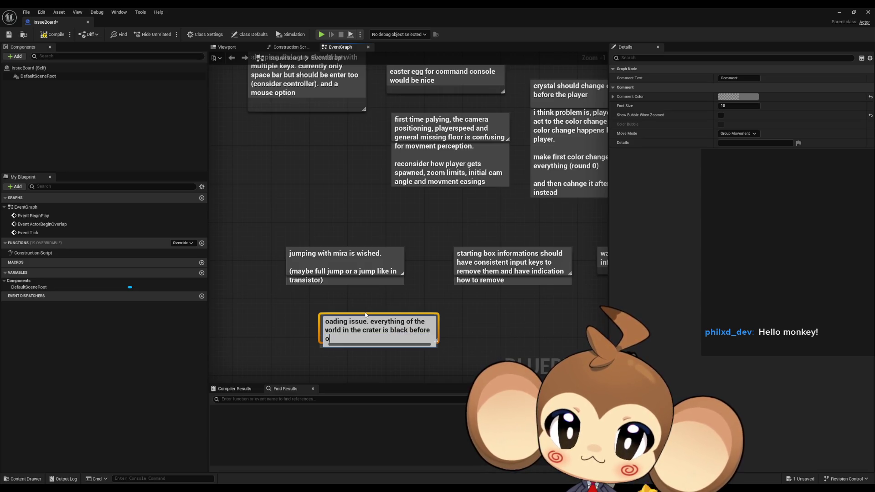
pyautogui.write('d')
pyautogui.press('BackSpace')
pyautogui.write('adin')
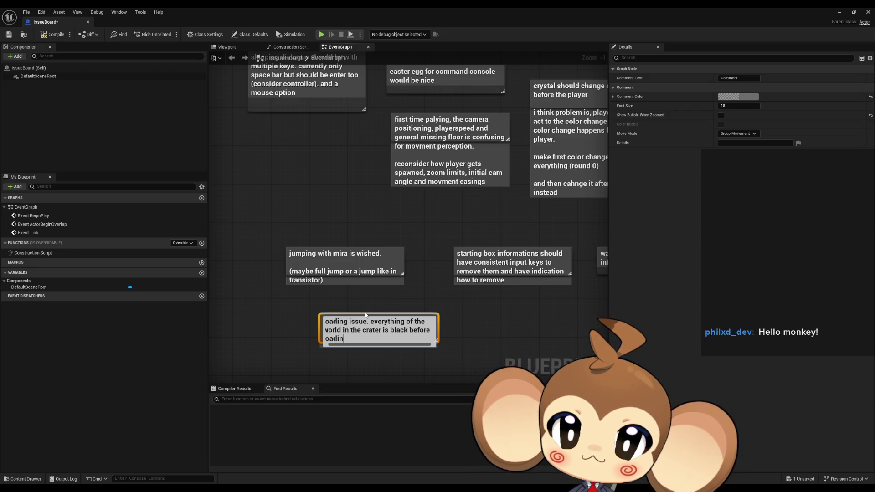
pyautogui.write('g in ')
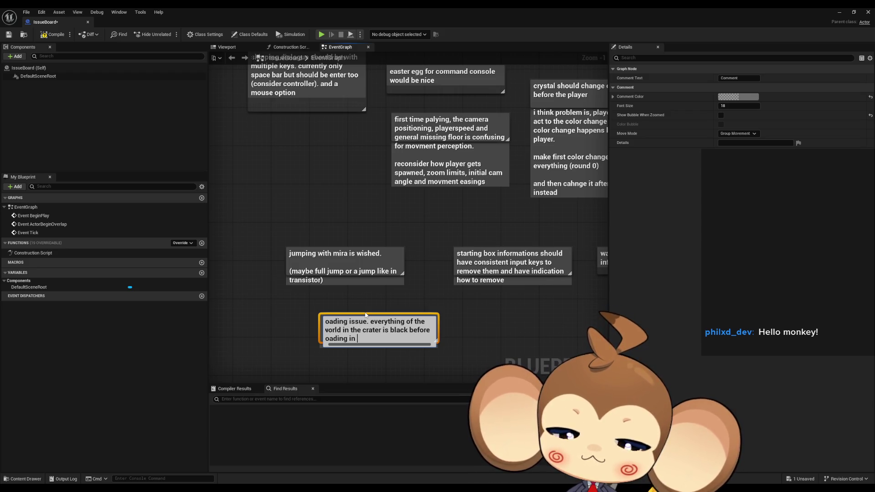
pyautogui.write('(could be l')
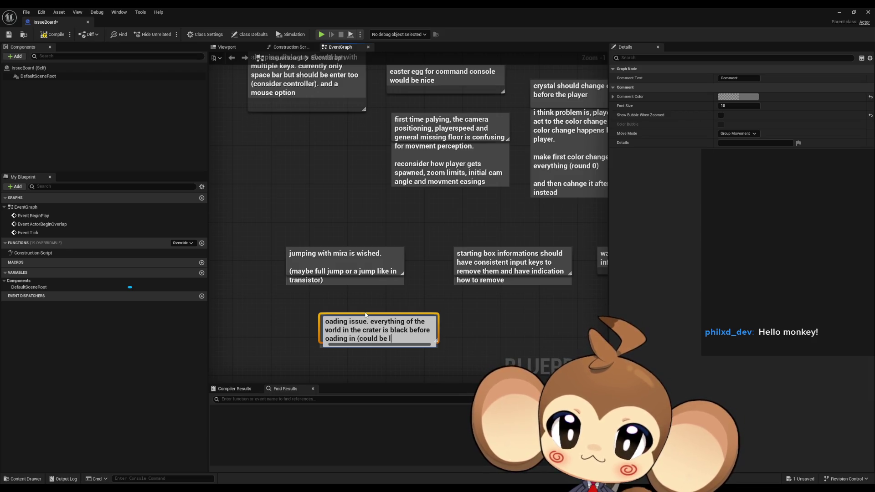
pyautogui.write('ighting not ')
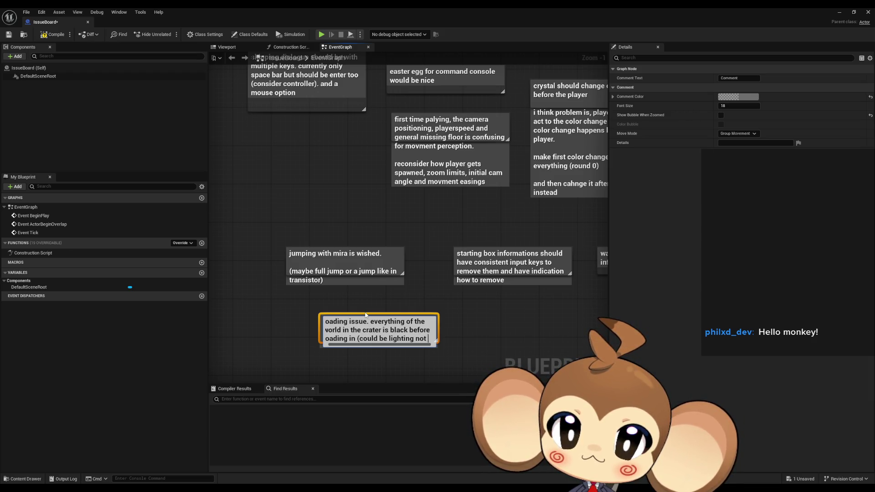
pyautogui.write('loading fast enough or')
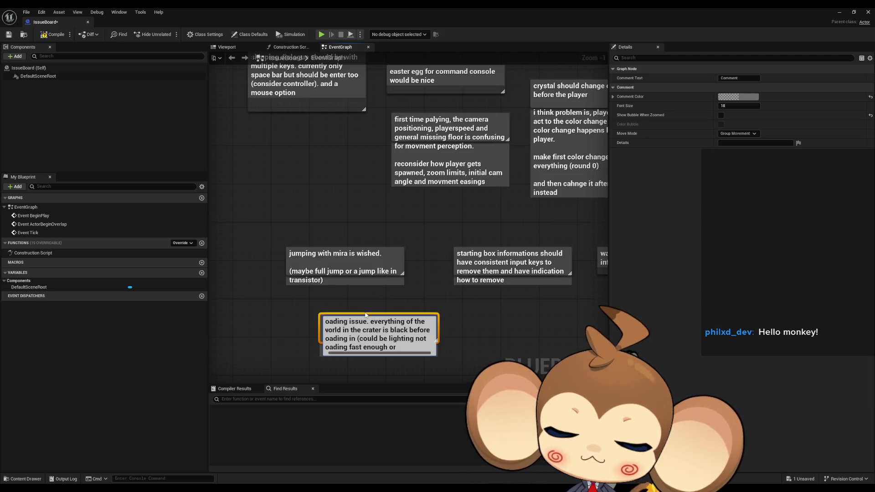
pyautogui.write('mes')
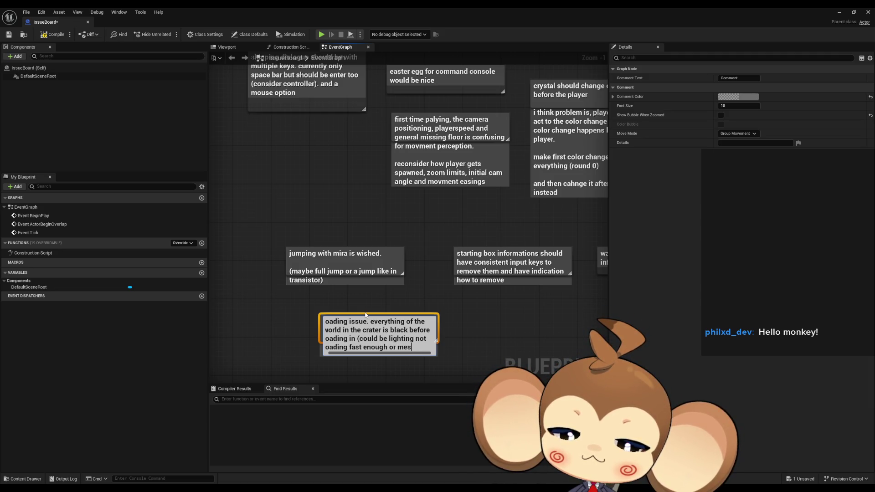
pyautogui.write('hes not showi')
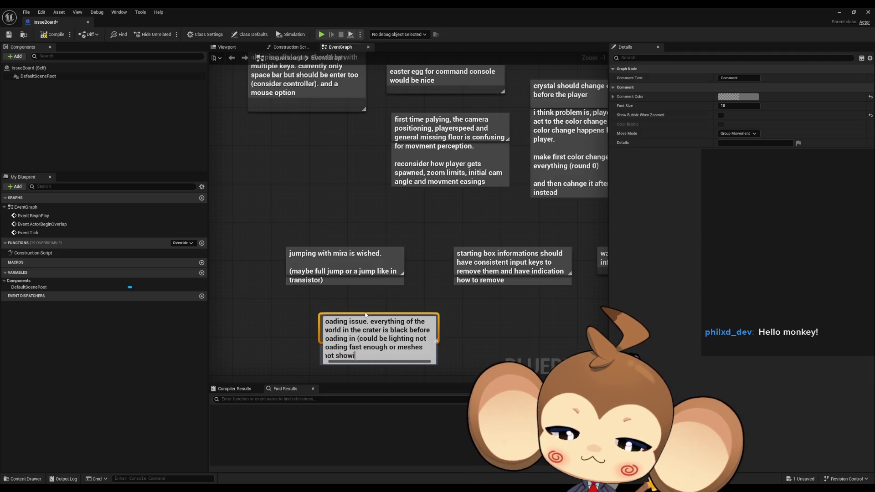
pyautogui.write('ng even th')
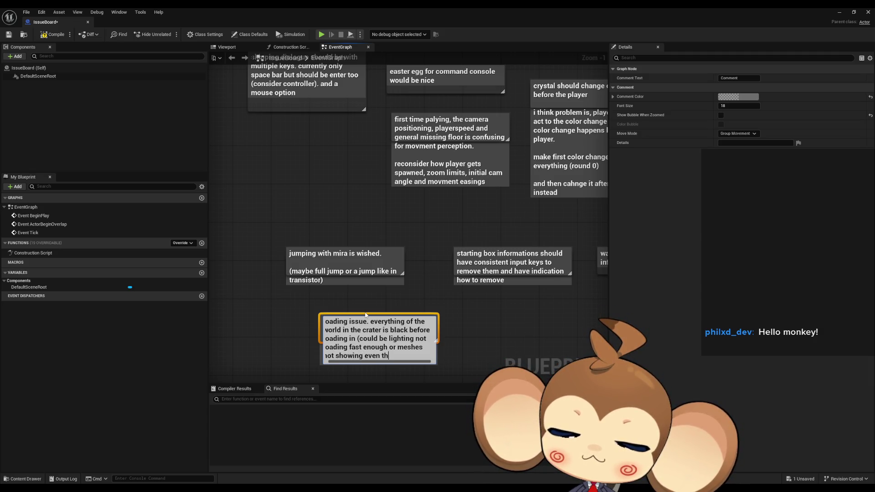
pyautogui.write('oug coll')
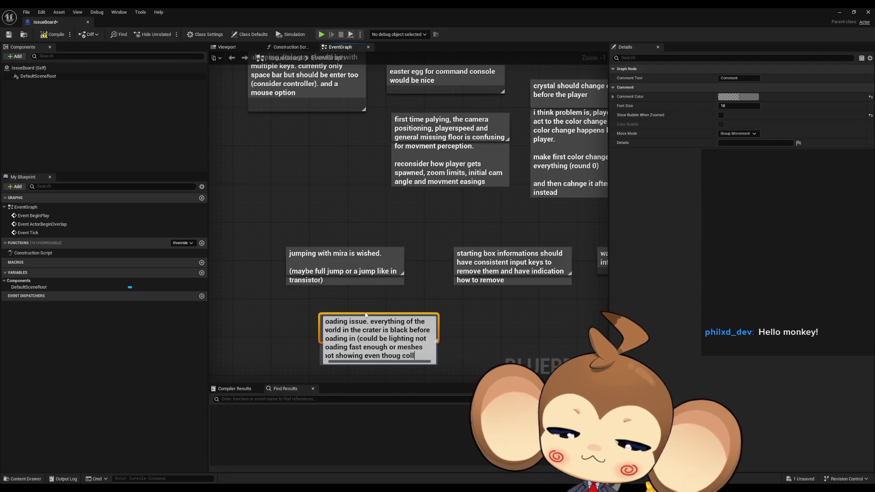
pyautogui.write('ision is there)')
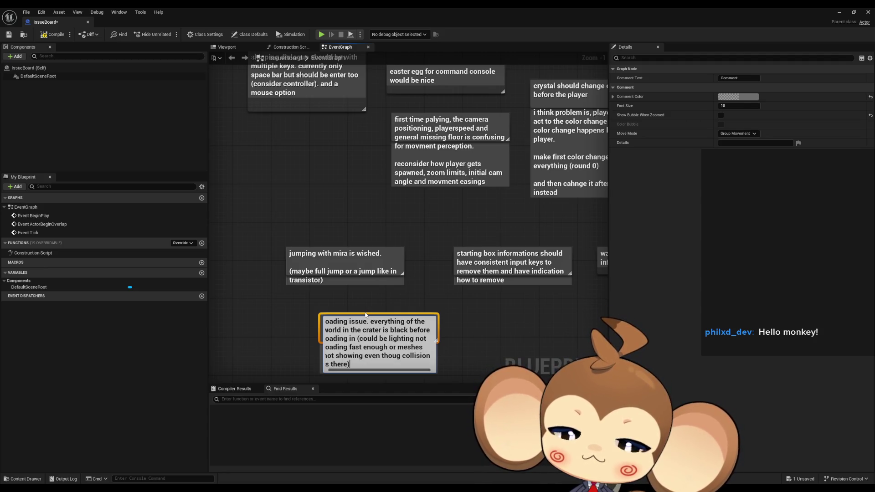
pyautogui.press('Return')
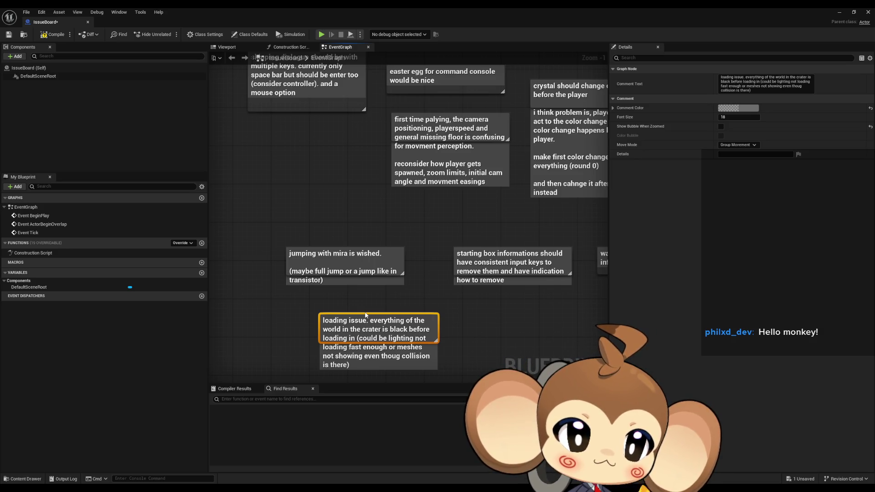
# Step: Add a comment: when entering a door, you can still walk in a black screen and hear stepping sounds
pyautogui.click(511, 335)
pyautogui.moveTo(511, 334); pyautogui.dragTo(431, 333)
pyautogui.write('cwhen ')
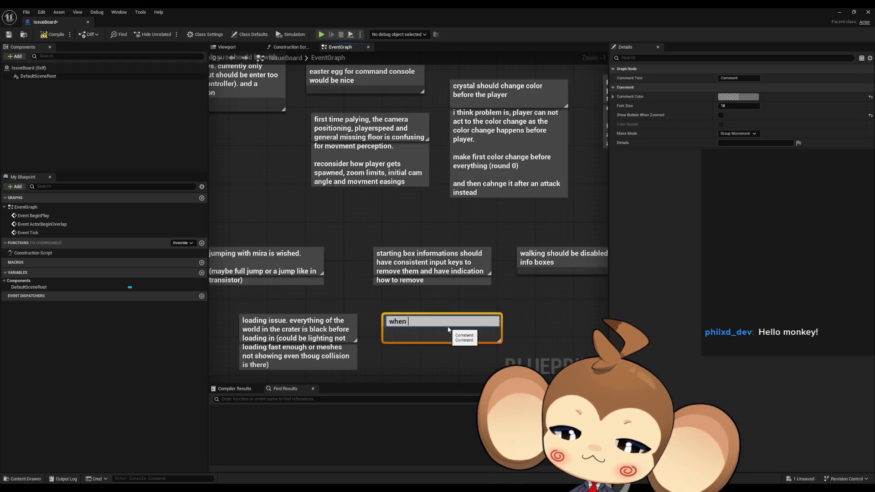
pyautogui.write('entering a ')
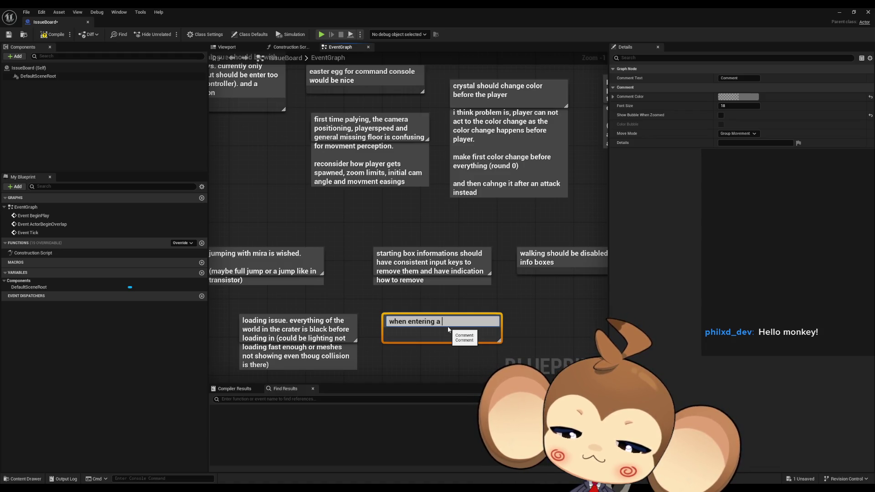
pyautogui.write('gate')
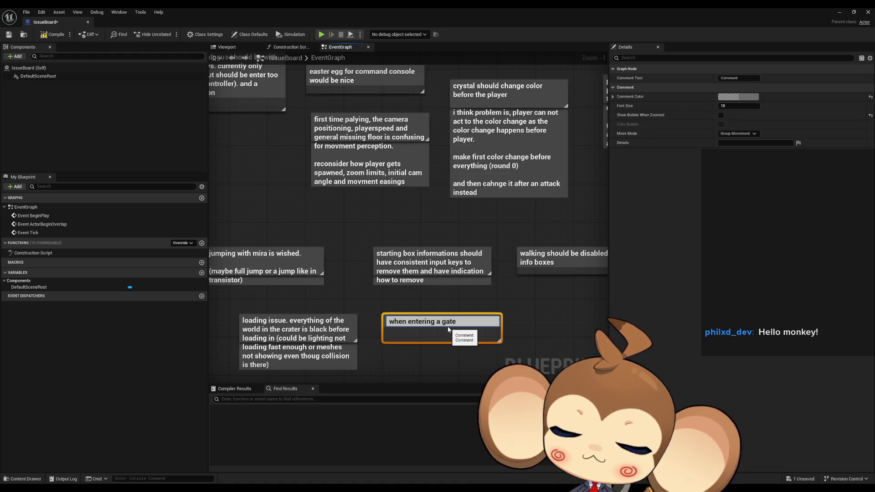
pyautogui.press('BackSpace')
pyautogui.press('BackSpace')
pyautogui.press('BackSpace')
pyautogui.press('BackSpace')
pyautogui.write('door')
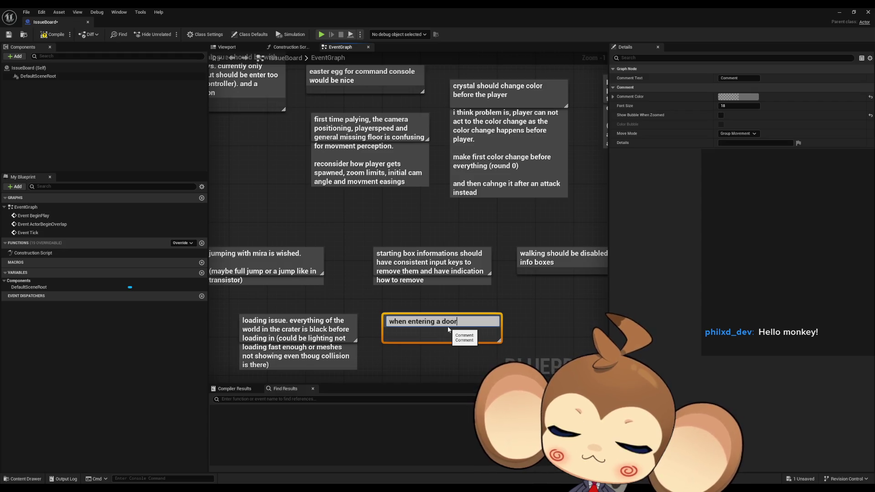
pyautogui.write(',')
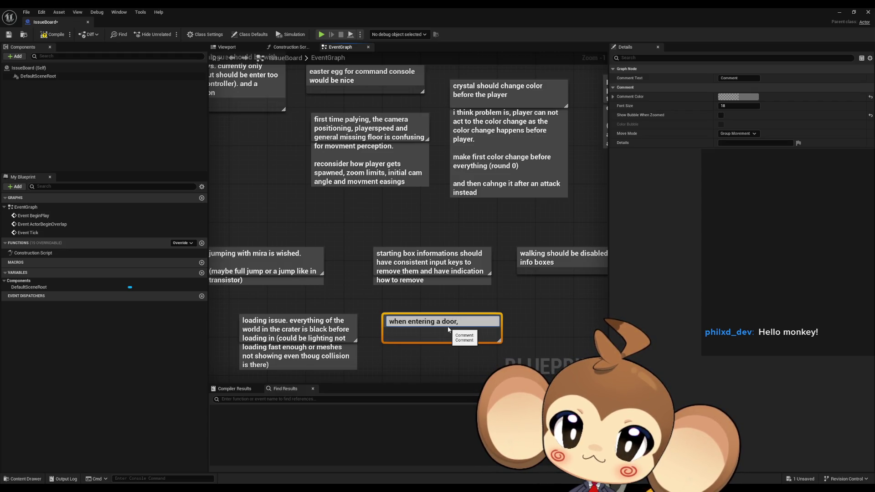
pyautogui.write(' you can walk')
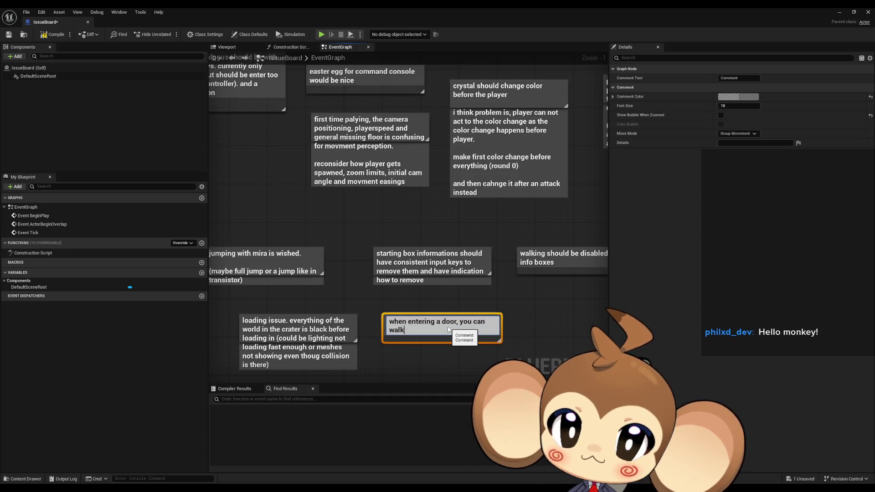
pyautogui.write(' still in b')
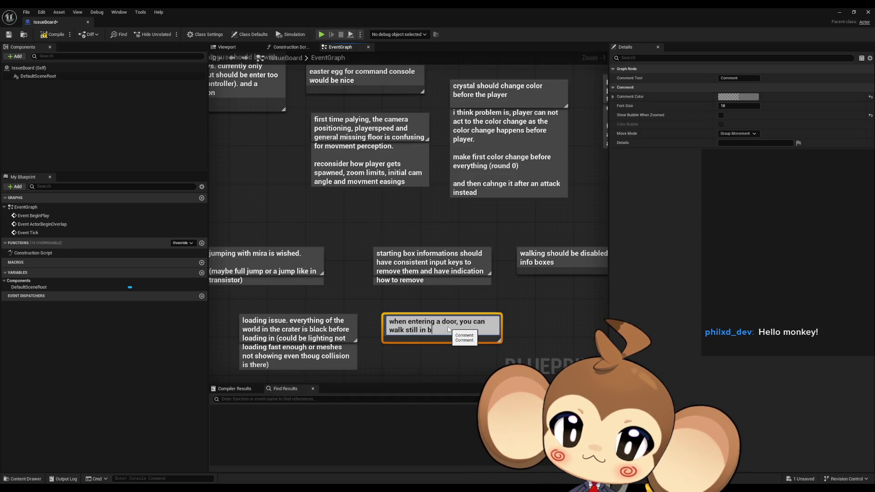
pyautogui.write('ack bl')
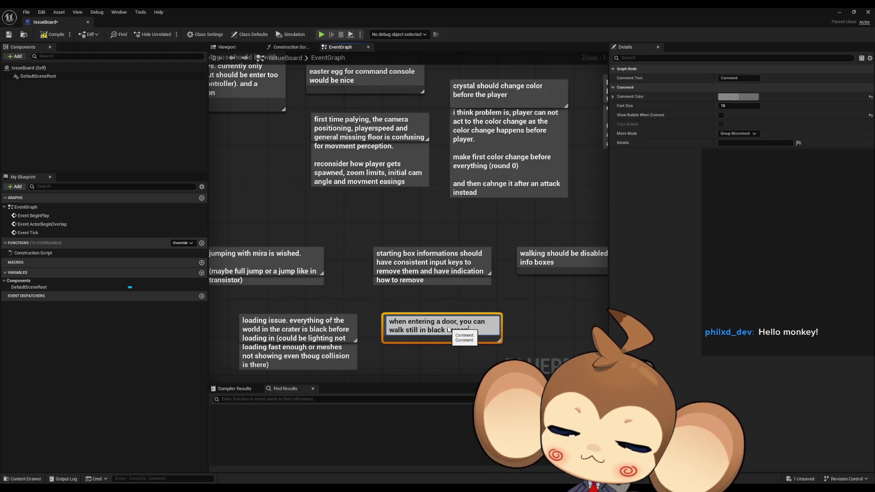
pyautogui.write('hear the stepp')
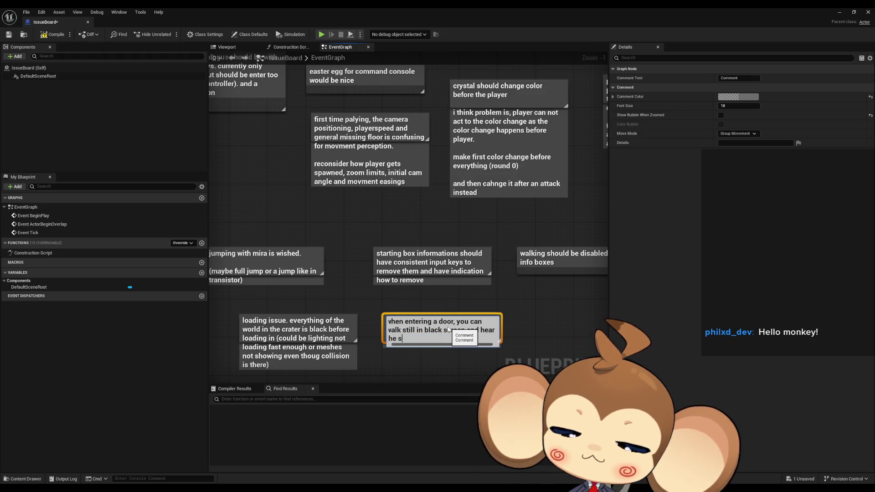
pyautogui.write('ing sounds')
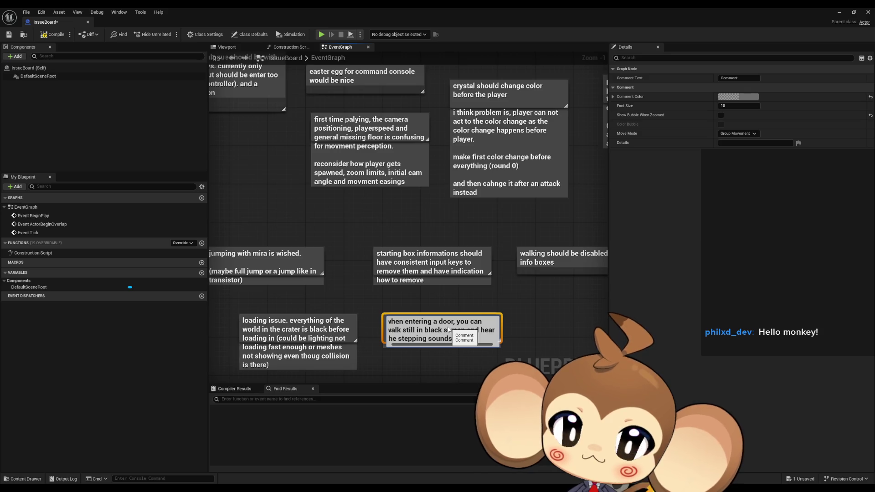
pyautogui.press('Return')
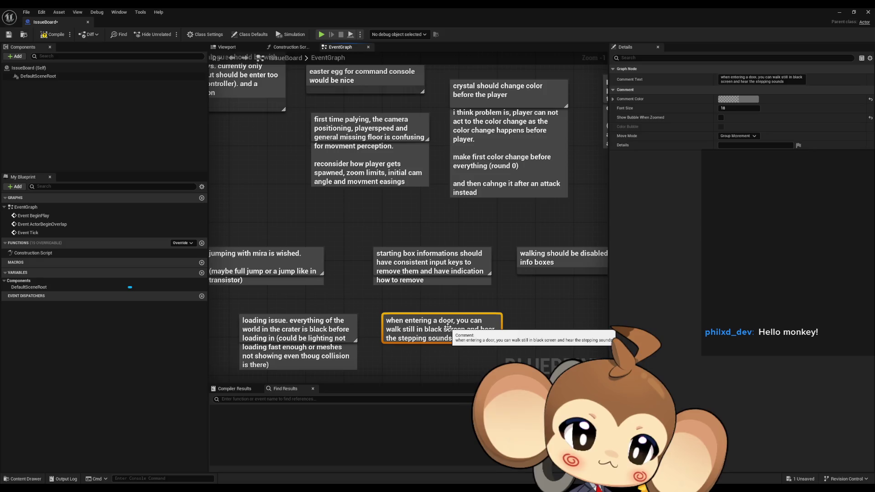
pyautogui.moveTo(501, 302)
pyautogui.mouseDown()
pyautogui.moveTo(439, 273)
pyautogui.moveTo(433, 280)
pyautogui.mouseUp()
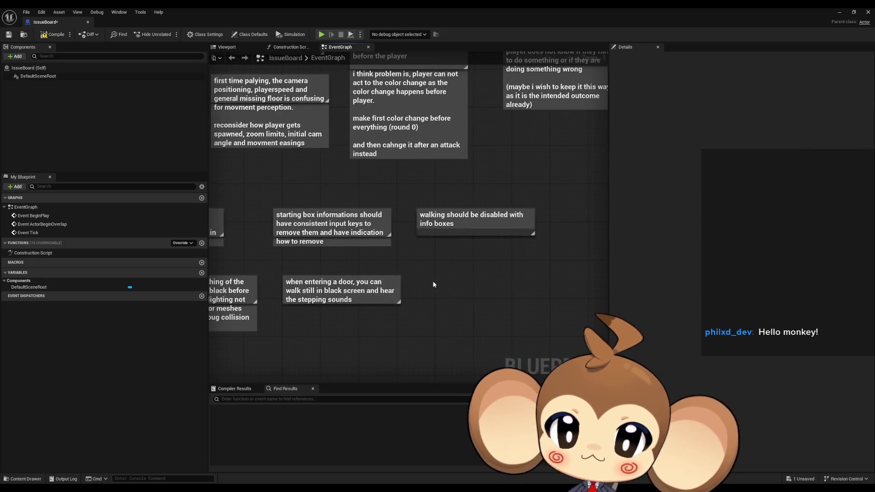
# Step: Create and commit the comment 'info boxes vs save box. interaction should be same everywhere'
pyautogui.write('cinfo bo')
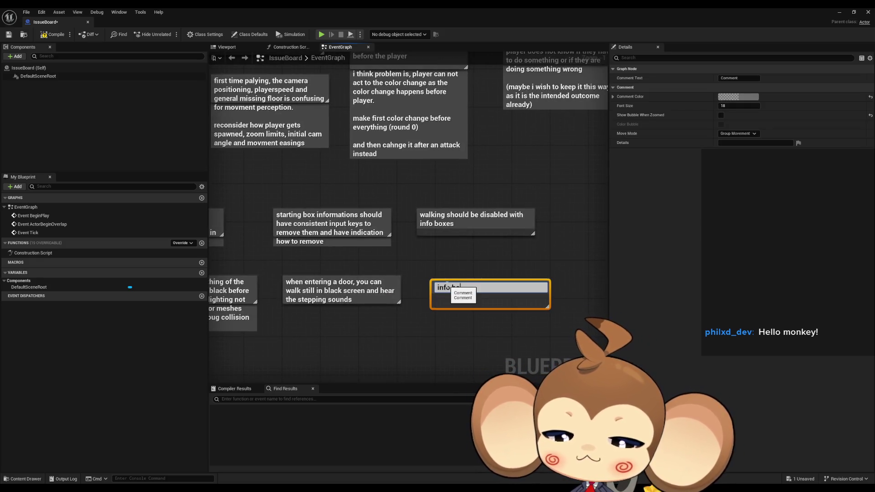
pyautogui.write('xes us s')
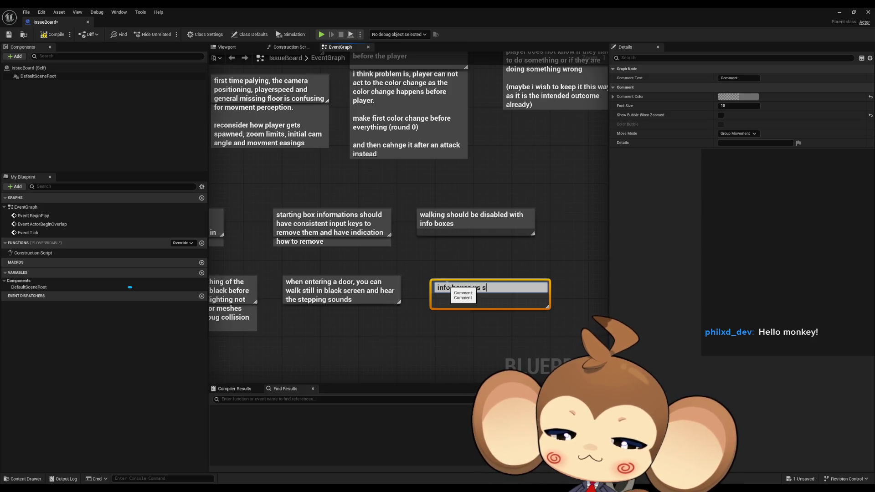
pyautogui.write('ave box')
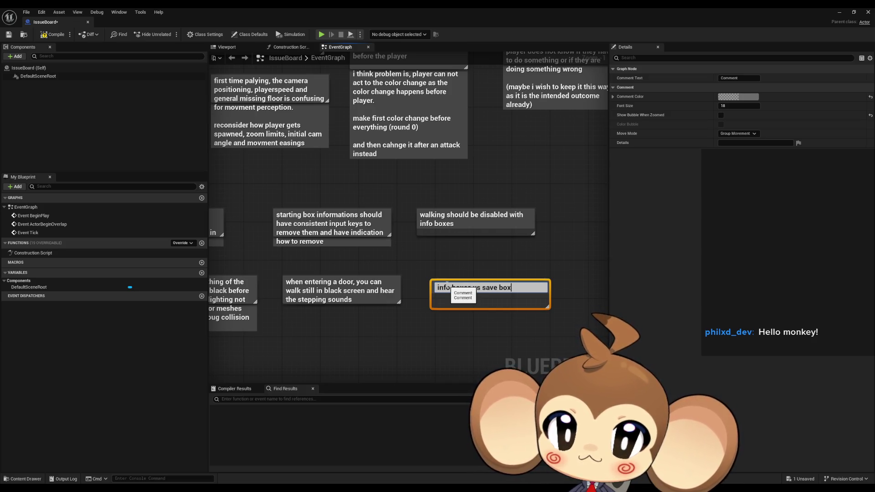
pyautogui.write('.')
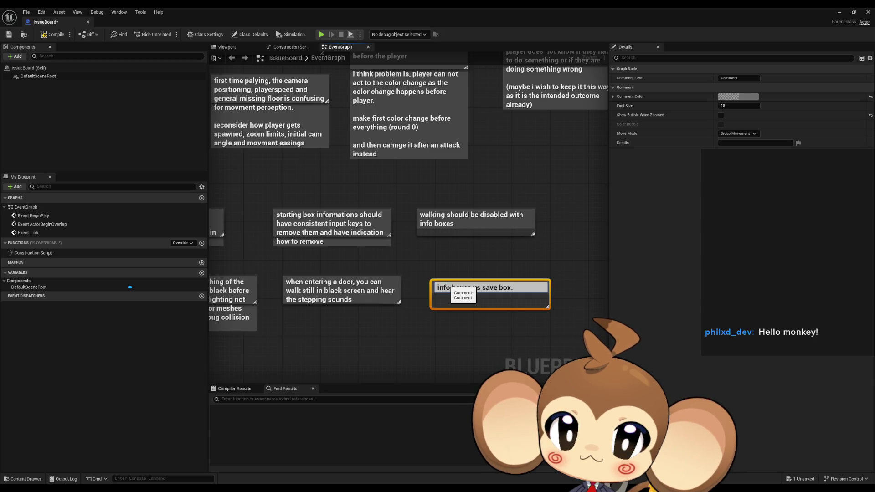
pyautogui.write(' intera')
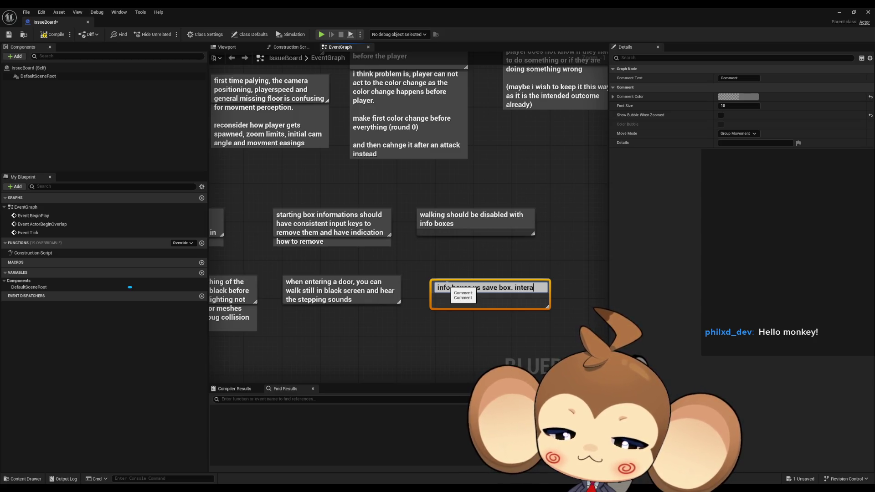
pyautogui.write('ction should ')
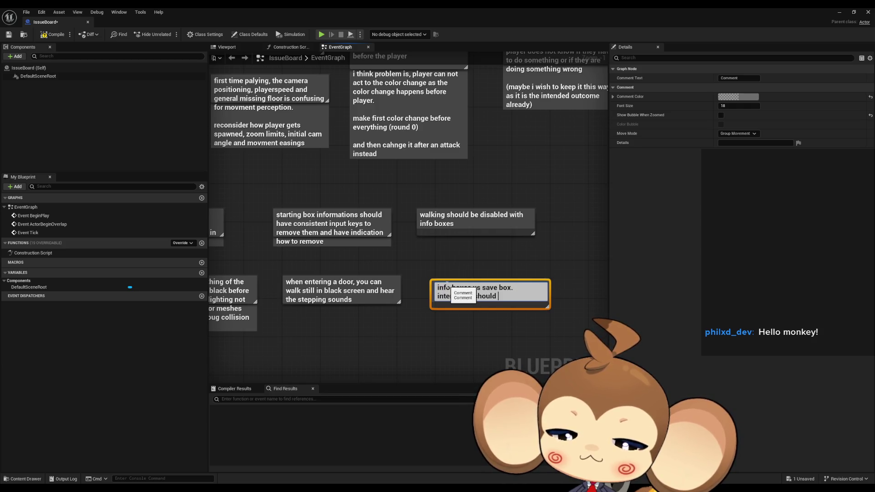
pyautogui.write('be same everywh')
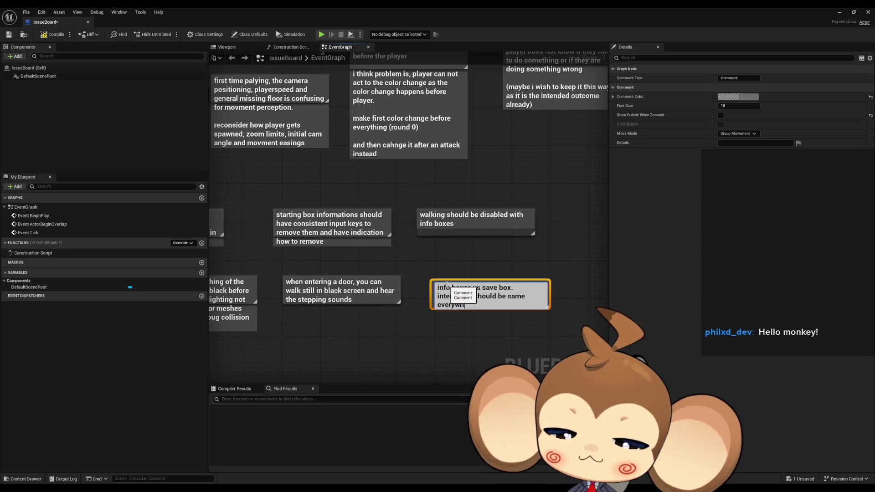
pyautogui.write('ere')
pyautogui.press('Return')
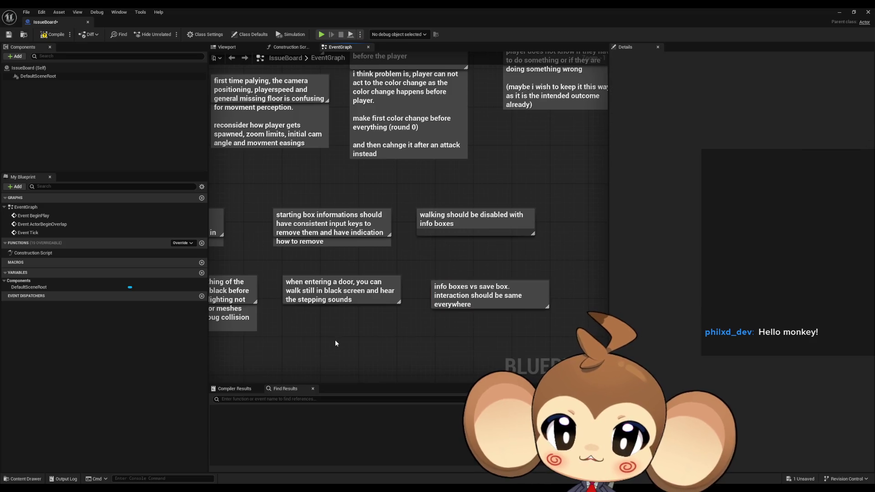
# Step: Add a multi-line story comment: elements should be explained before popping up, quoting 'i can communicate with the flow'
pyautogui.write('cst')
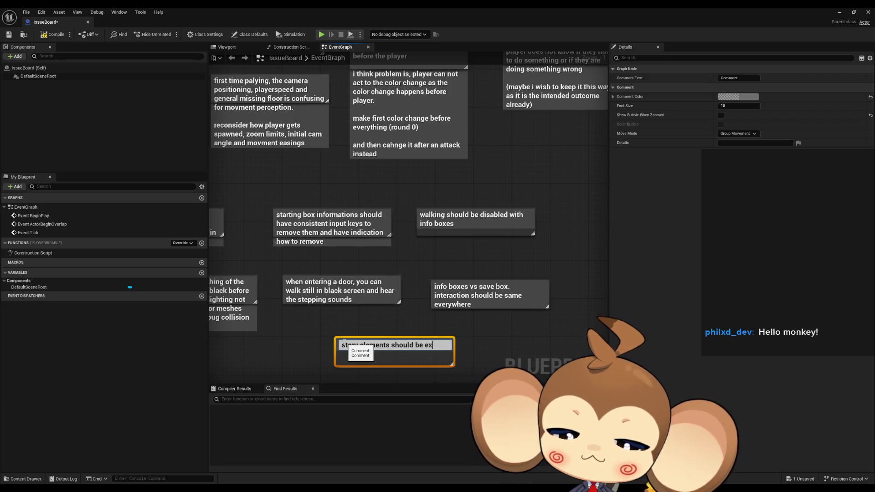
pyautogui.write('ained')
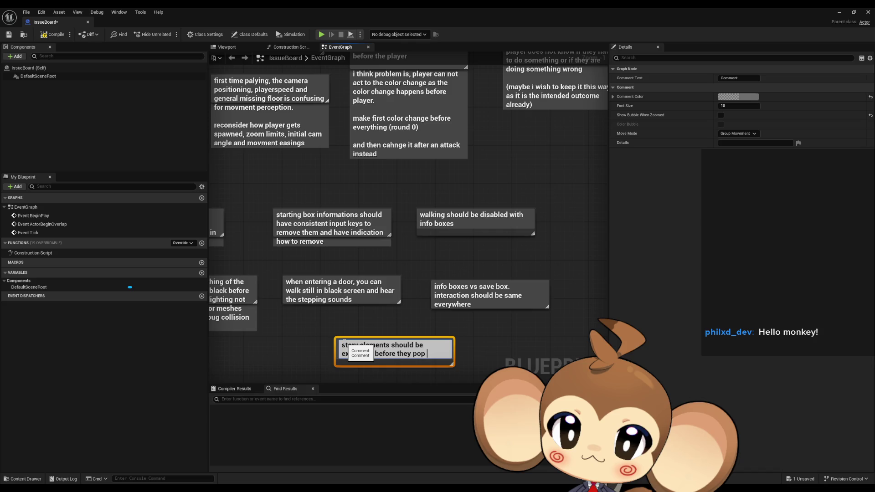
pyautogui.hotkey('shift', 'Return')
pyautogui.write('"i can commuin')
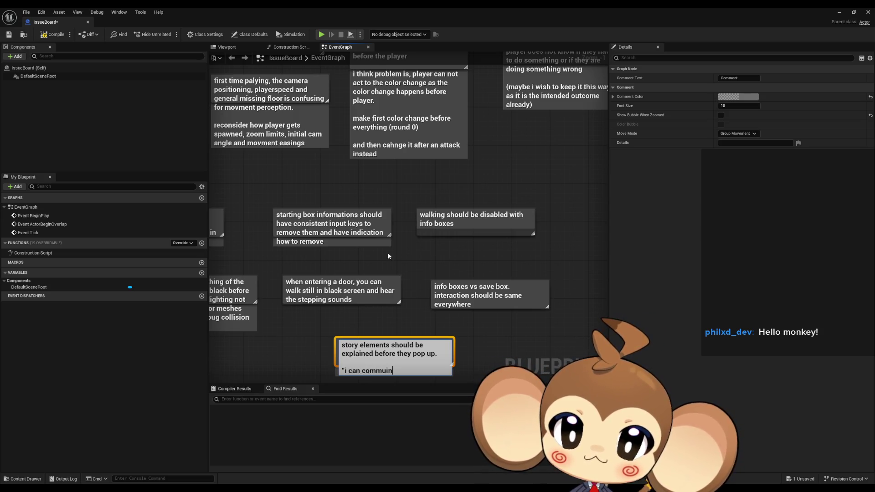
pyautogui.press('BackSpace')
pyautogui.press('BackSpace')
pyautogui.write('nicate with the flo')
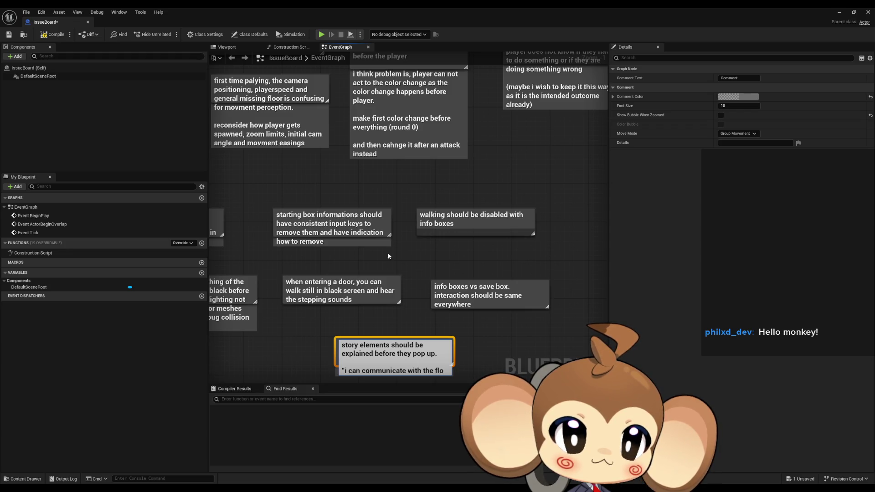
pyautogui.write('w')
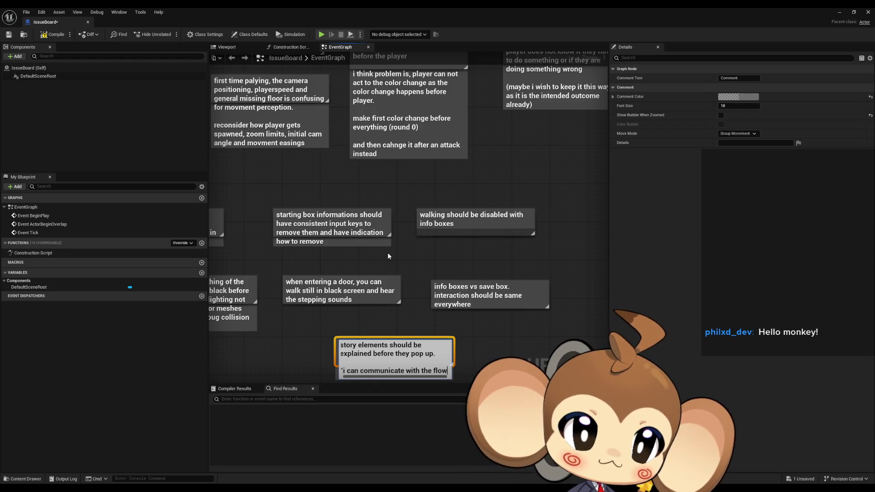
pyautogui.write('" is problematic')
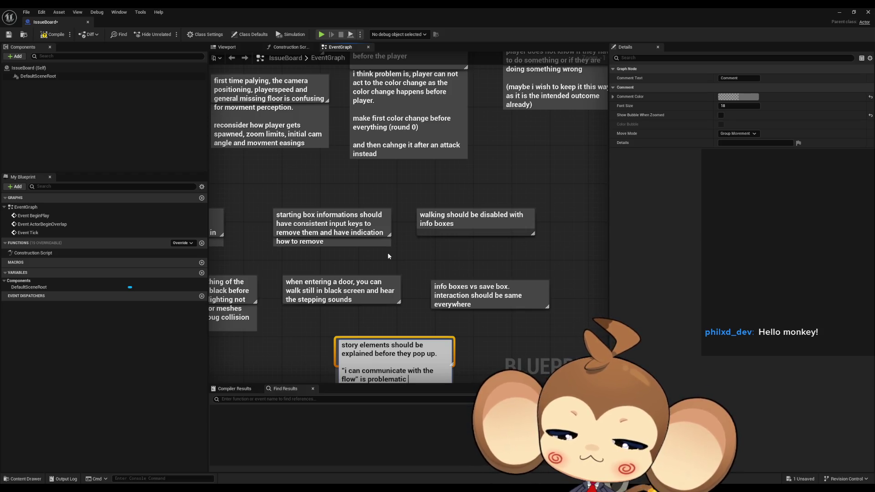
pyautogui.write('er')
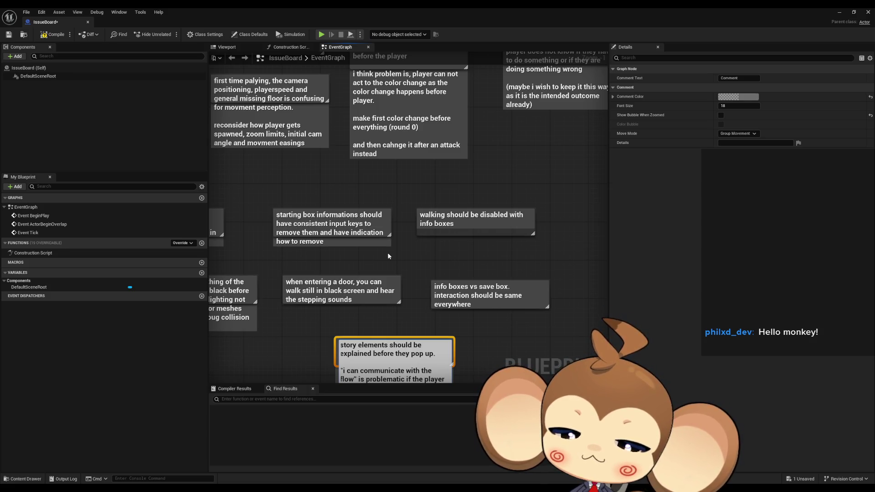
pyautogui.press('Return')
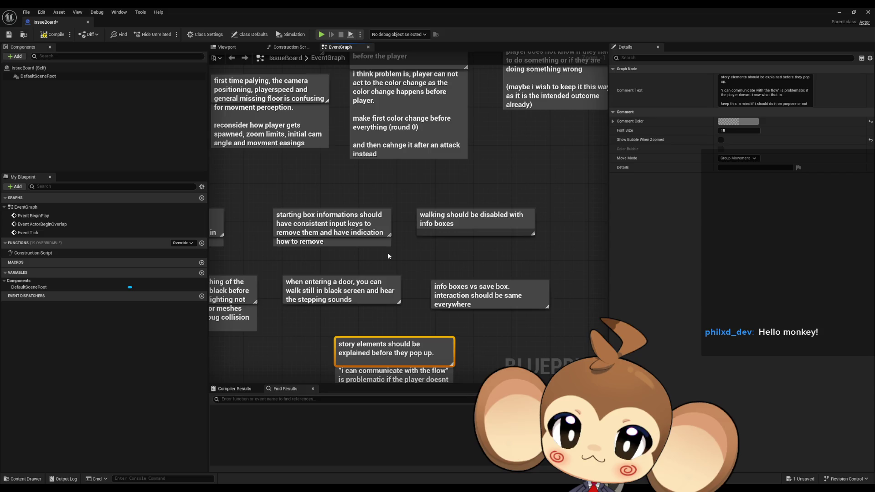
# Step: Shorten the story elements comment box to fit its text, then move it slightly left
pyautogui.moveTo(423, 311); pyautogui.dragTo(409, 235)
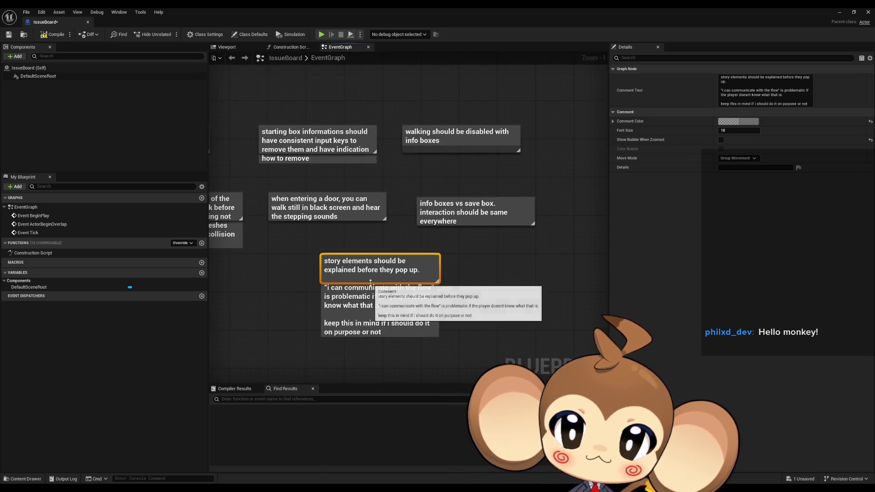
pyautogui.doubleClick(371, 276)
pyautogui.moveTo(401, 321)
pyautogui.mouseDown()
pyautogui.moveTo(385, 304)
pyautogui.moveTo(327, 287)
pyautogui.mouseUp()
pyautogui.click(387, 380)
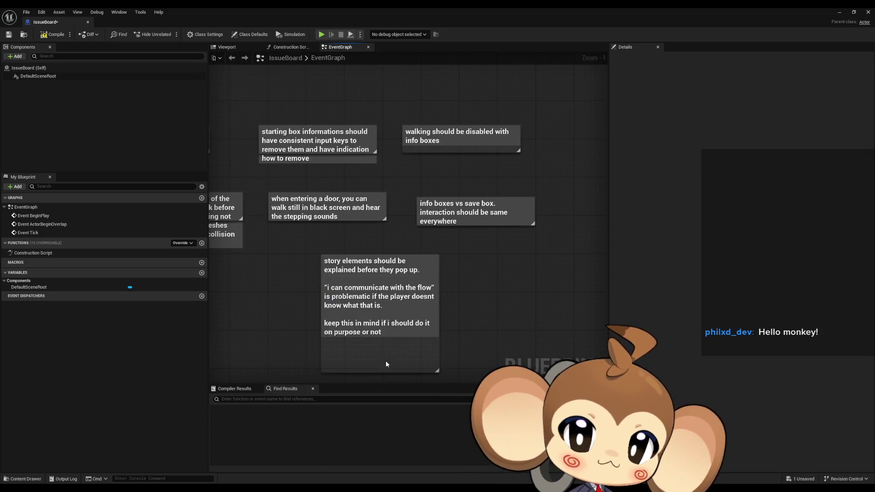
pyautogui.moveTo(387, 370); pyautogui.dragTo(387, 340)
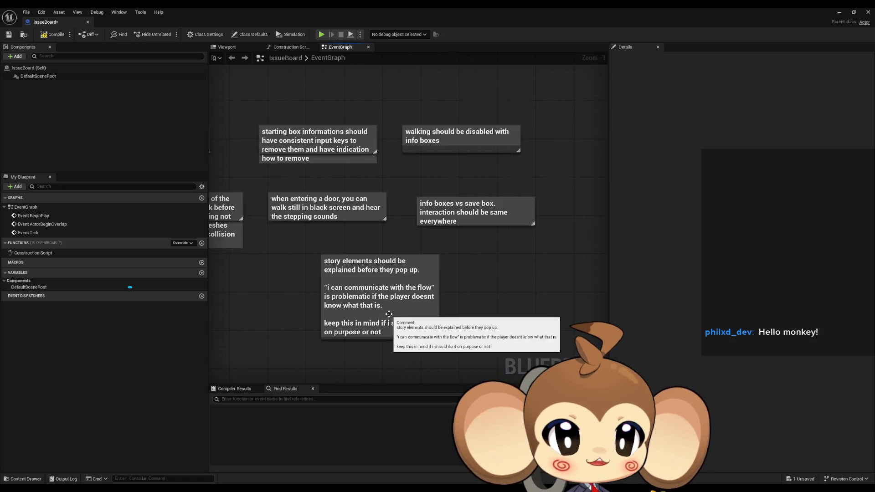
pyautogui.moveTo(399, 302); pyautogui.dragTo(355, 303)
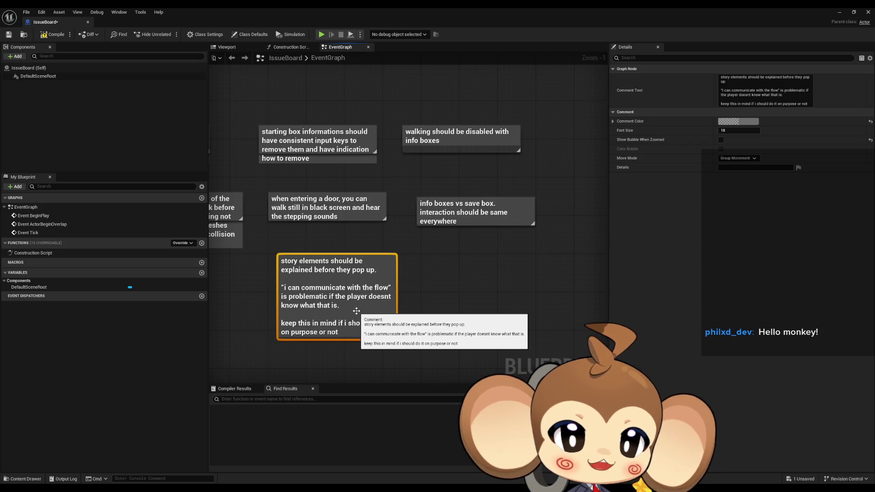
# Step: Pack the seven feedback notes into a tight grid, with story elements in the right column
pyautogui.click(494, 316)
pyautogui.scroll(-5, 493, 316)
pyautogui.scroll(3, 482, 310)
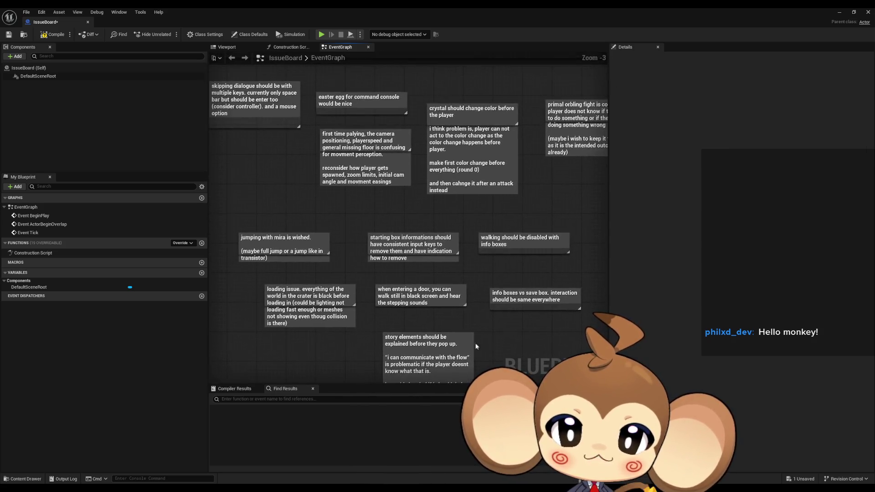
pyautogui.moveTo(294, 250); pyautogui.dragTo(265, 156)
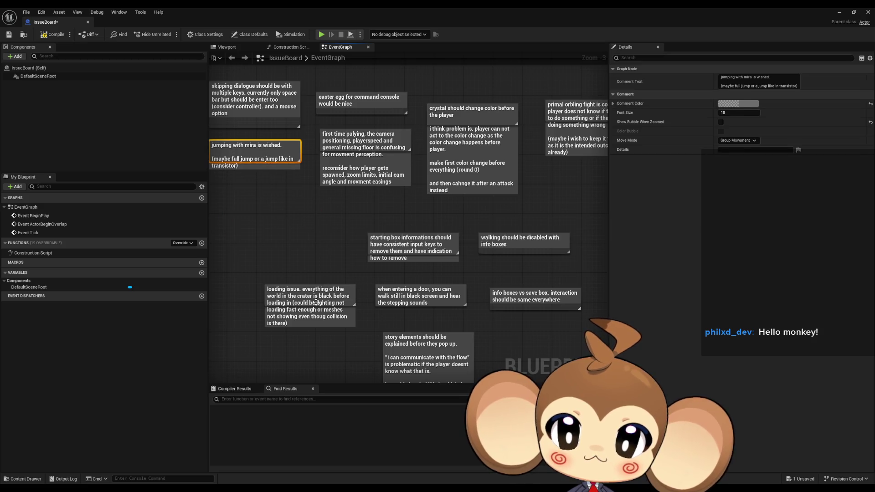
pyautogui.moveTo(316, 301); pyautogui.dragTo(256, 191)
pyautogui.moveTo(406, 246); pyautogui.dragTo(358, 208)
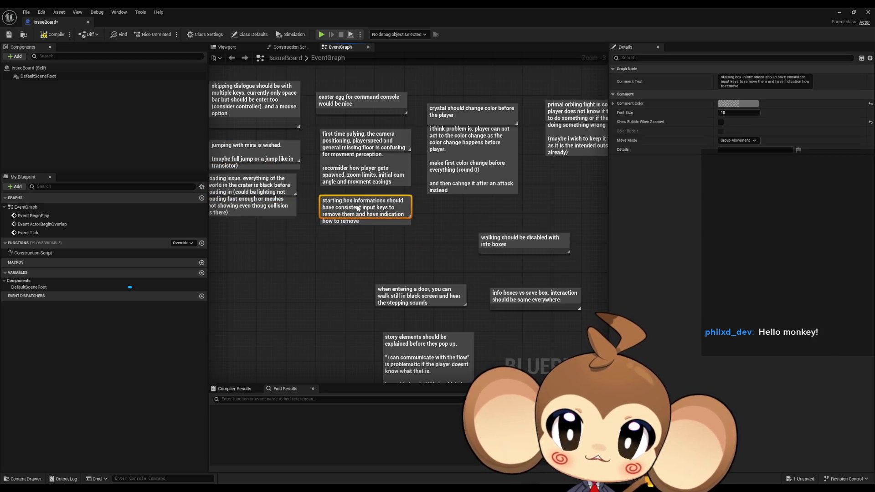
pyautogui.moveTo(410, 295); pyautogui.dragTo(350, 244)
pyautogui.moveTo(508, 242); pyautogui.dragTo(448, 210)
pyautogui.moveTo(524, 296); pyautogui.dragTo(446, 231)
pyautogui.moveTo(415, 345); pyautogui.dragTo(563, 194)
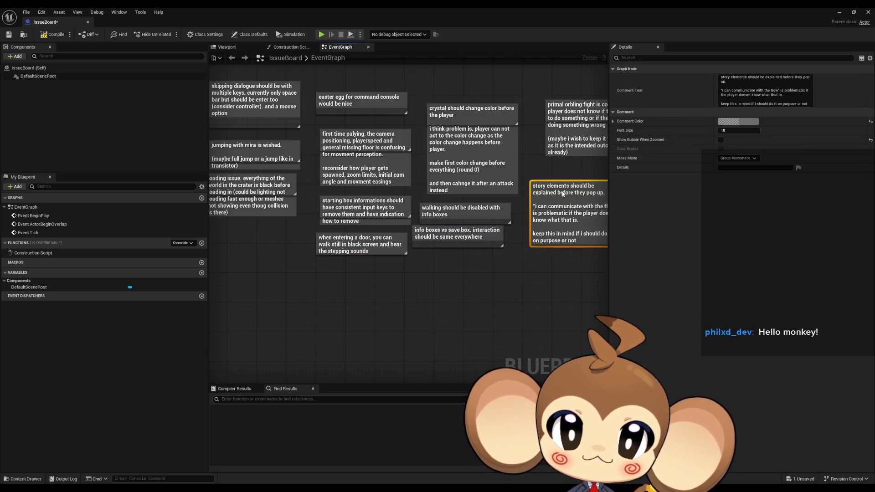
pyautogui.scroll(-2, 542, 234)
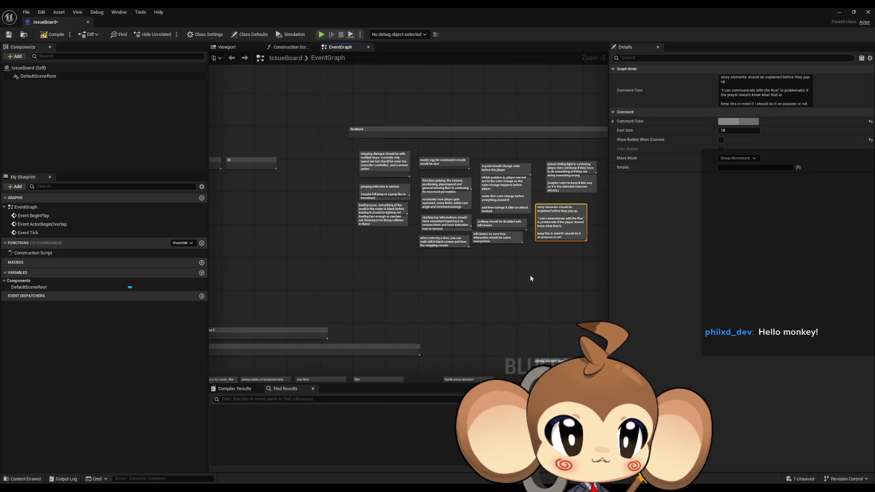
# Step: Zoom to Zoom -2 and pan over to the calculate flee, AI logic and UI comments
pyautogui.click(545, 349)
pyautogui.scroll(3, 433, 266)
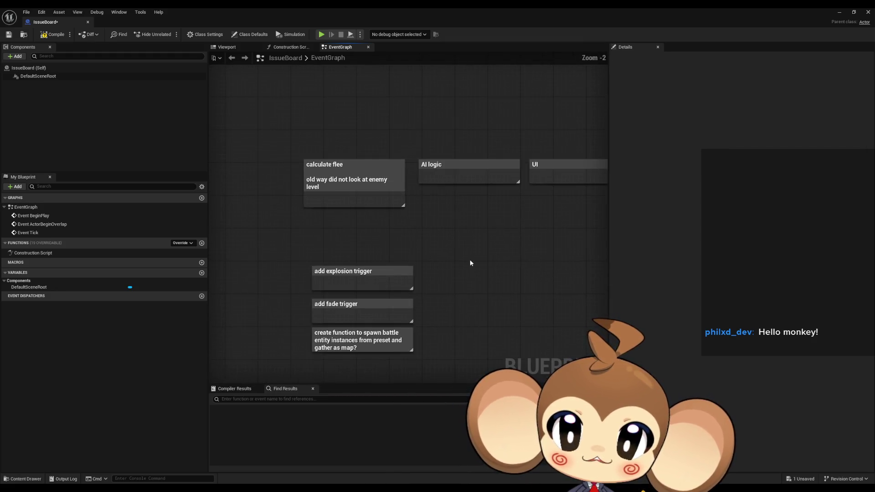
pyautogui.moveTo(471, 263); pyautogui.dragTo(434, 277)
pyautogui.moveTo(221, 127); pyautogui.dragTo(337, 221)
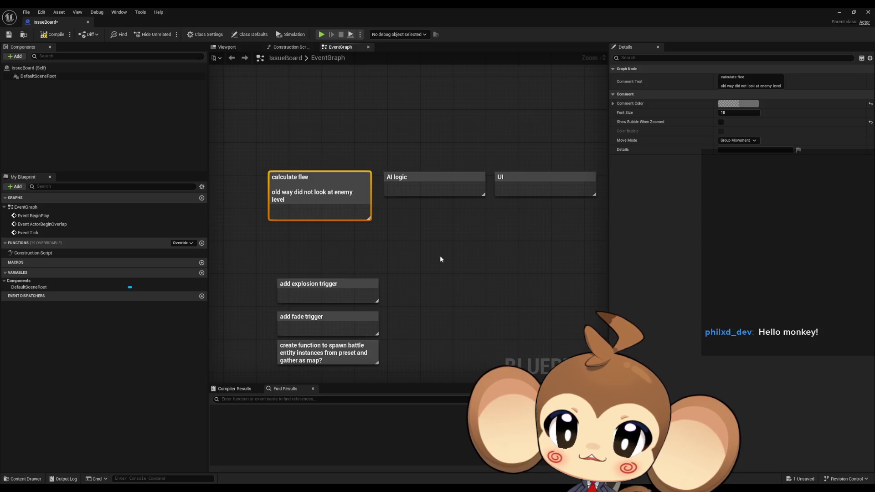
pyautogui.click(440, 257)
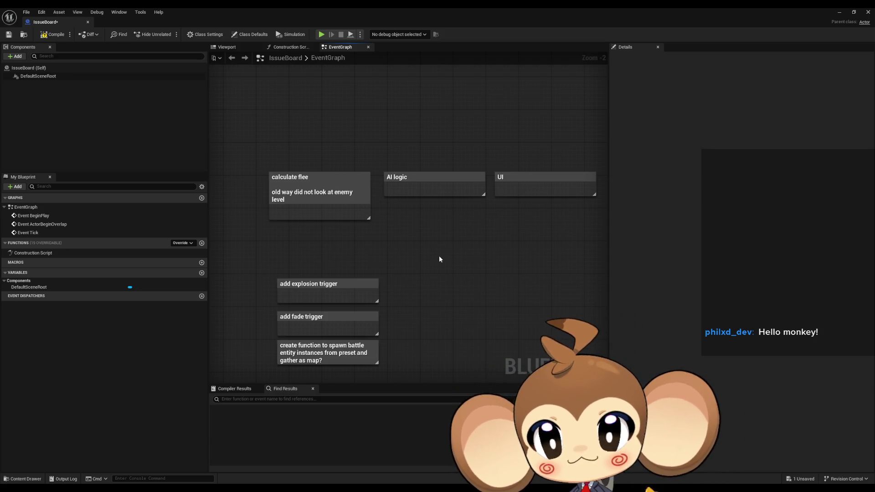
# Step: Close the IssueBoard editor and open Battle_Controller from the Blueprints > Battle folder
pyautogui.click(848, 16)
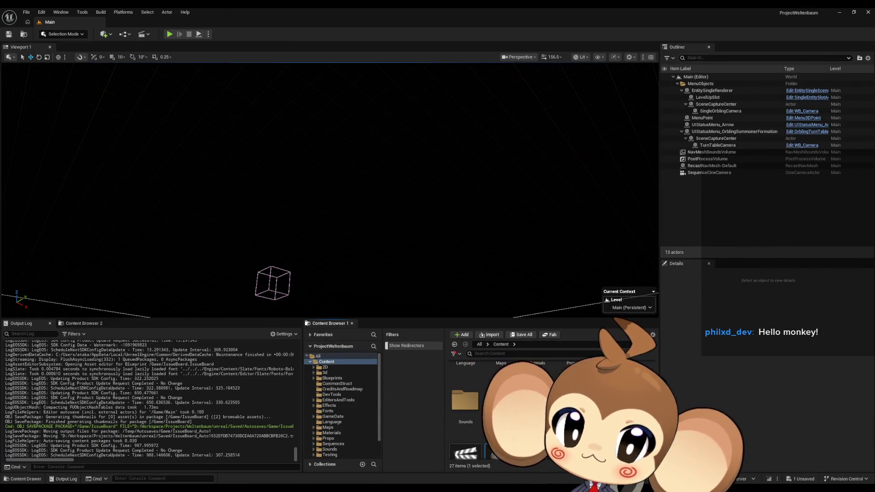
pyautogui.scroll(3, 547, 401)
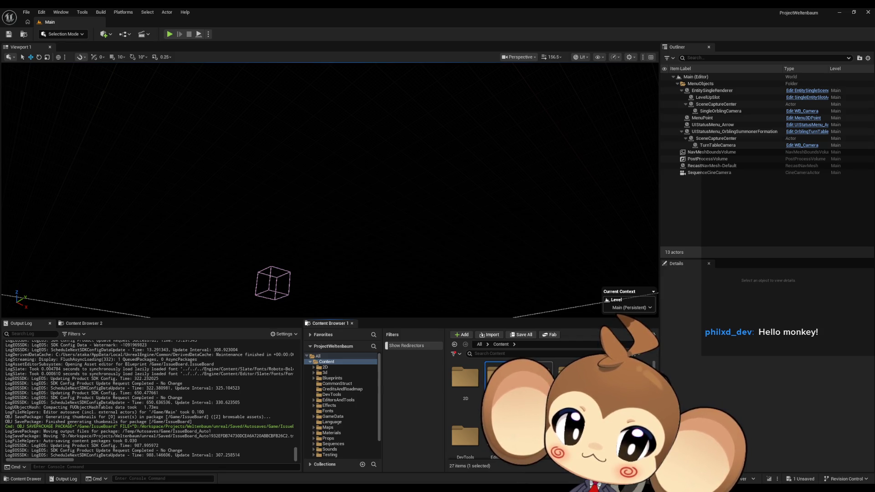
pyautogui.doubleClick(572, 377)
pyautogui.doubleClick(465, 378)
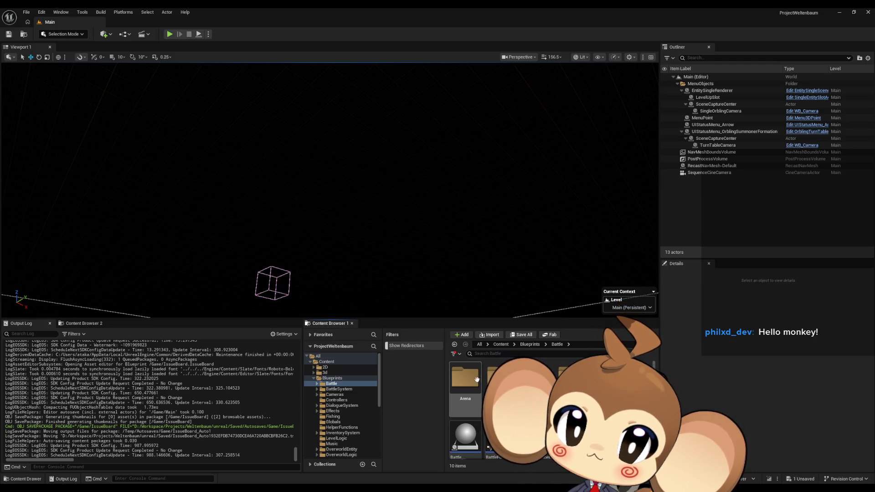
pyautogui.scroll(-1, 477, 379)
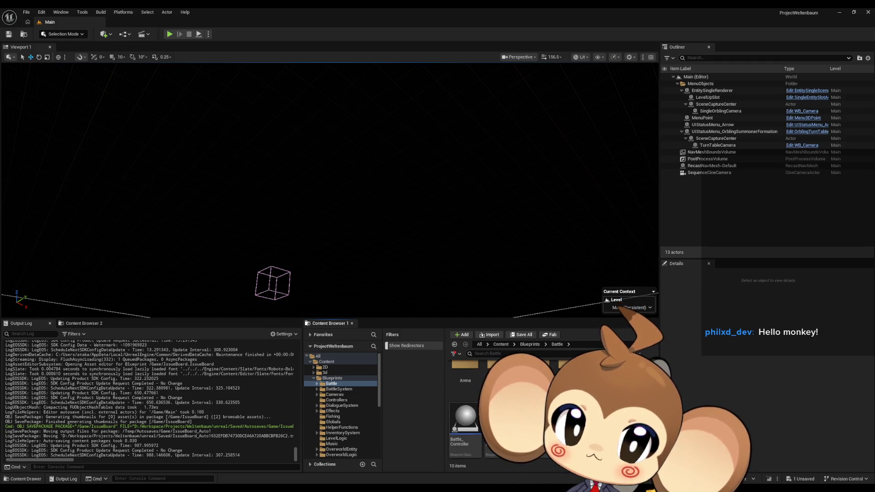
pyautogui.click(470, 424)
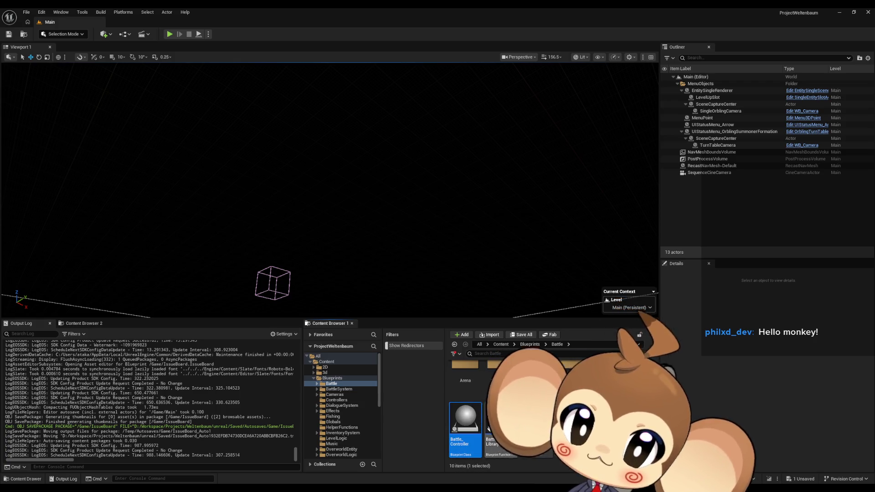
pyautogui.doubleClick(463, 421)
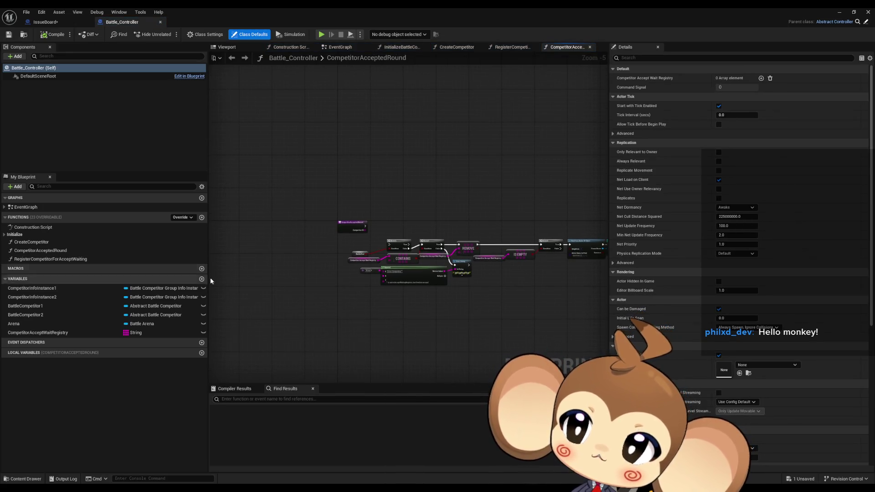
# Step: Glance at CreateCompetitor, then open and frame the InitializeBattleController function graph
pyautogui.scroll(5, 376, 263)
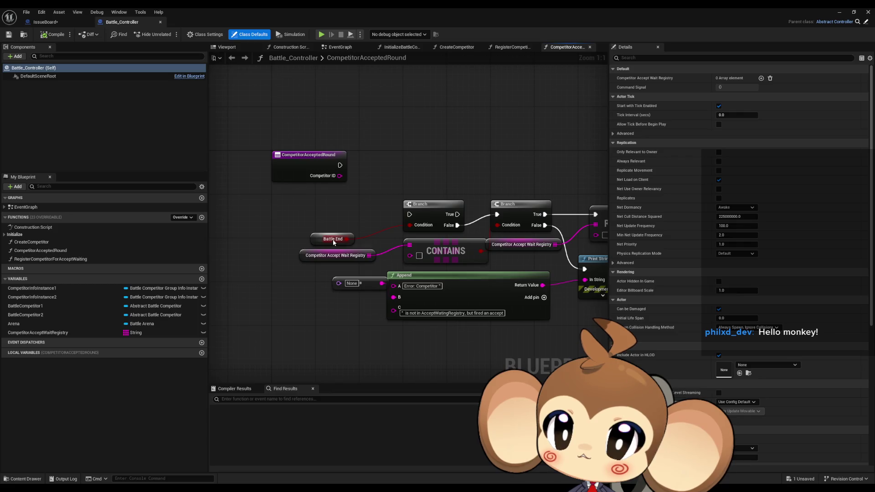
pyautogui.doubleClick(48, 241)
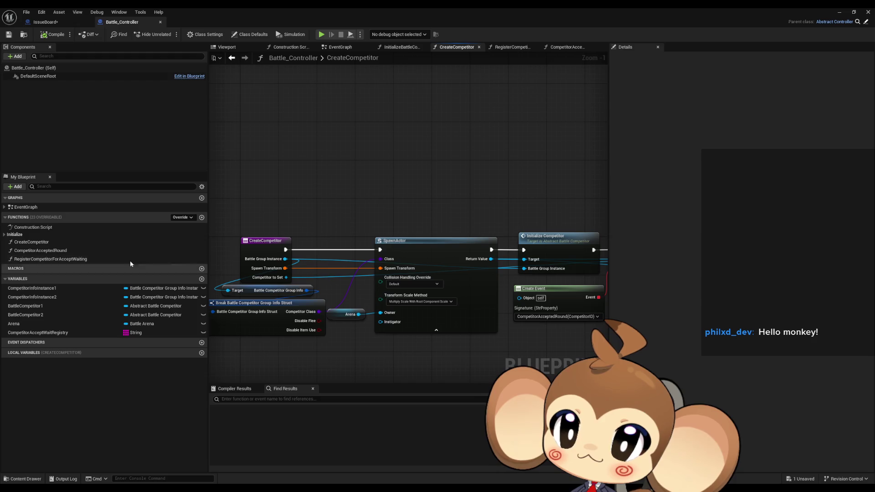
pyautogui.click(5, 235)
pyautogui.click(27, 242)
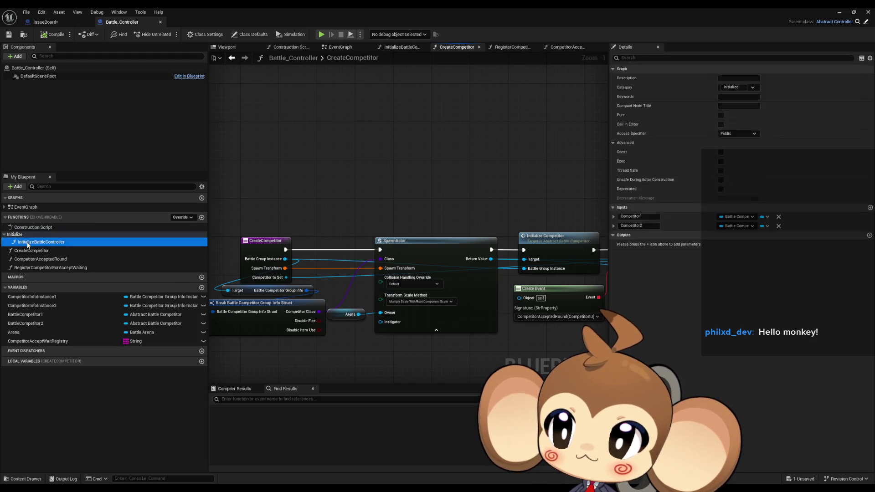
pyautogui.doubleClick(27, 242)
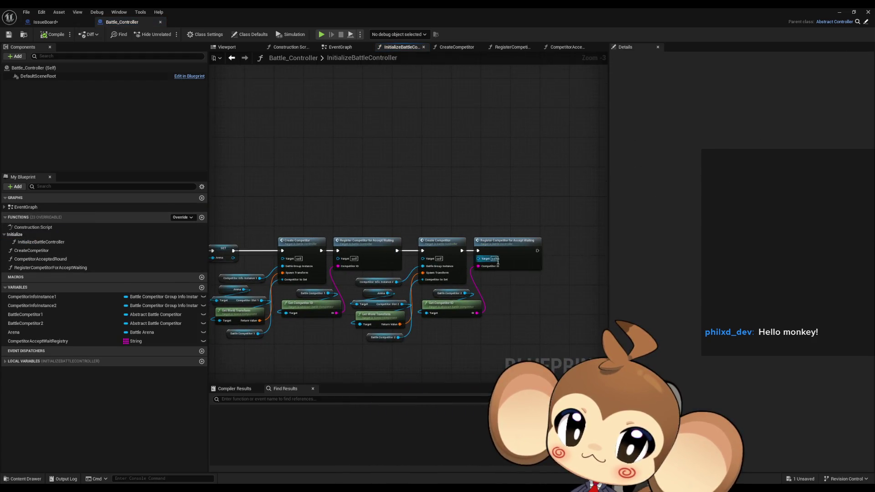
pyautogui.scroll(-1, 580, 239)
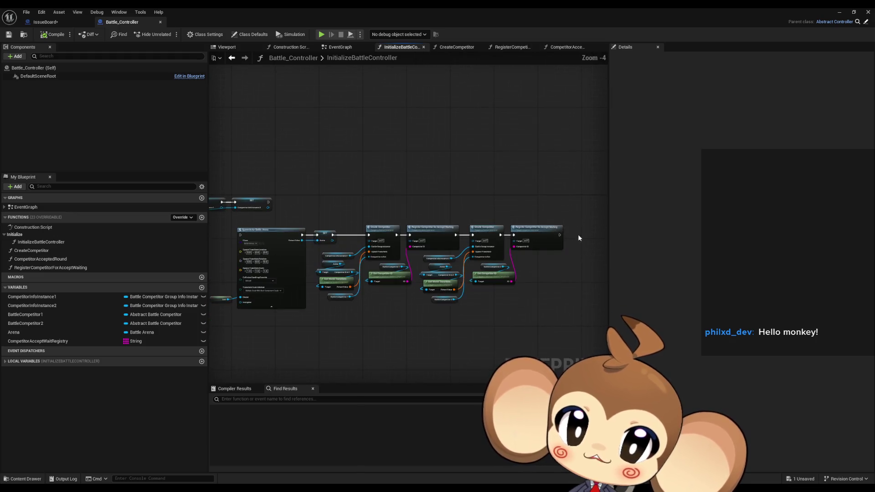
pyautogui.moveTo(579, 238); pyautogui.dragTo(462, 256)
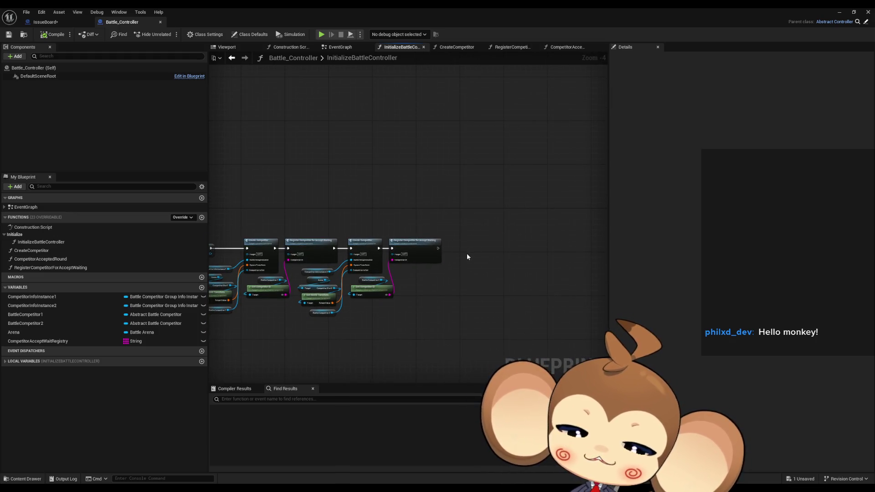
pyautogui.scroll(2, 466, 258)
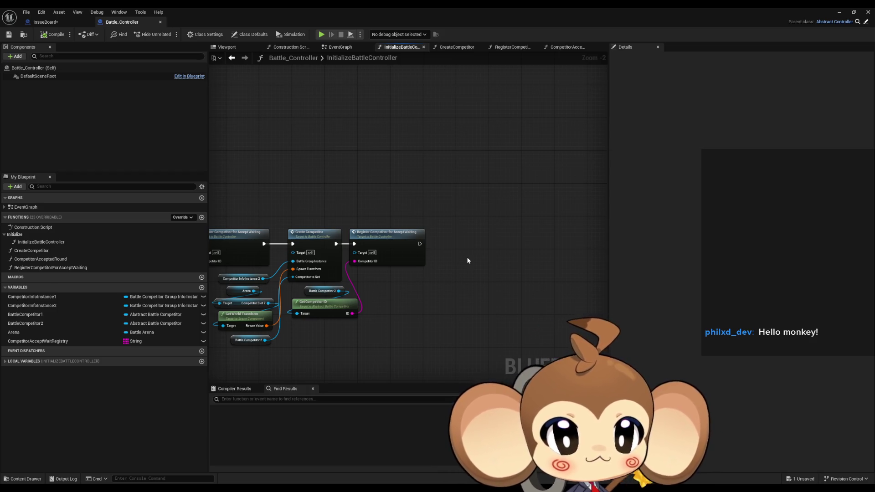
pyautogui.scroll(-5, 482, 209)
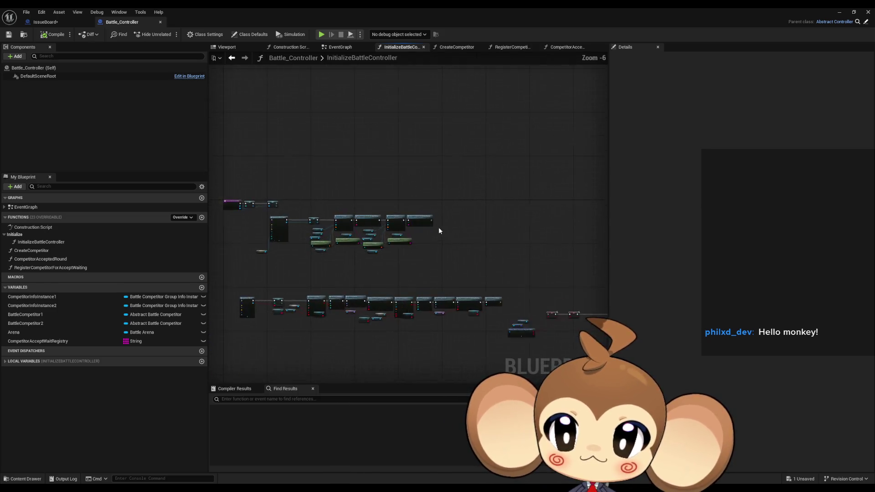
# Step: Snip a screenshot of the IssueBoard EventGraph's feedback comment grid
pyautogui.click(71, 24)
pyautogui.scroll(-5, 426, 224)
pyautogui.scroll(3, 348, 229)
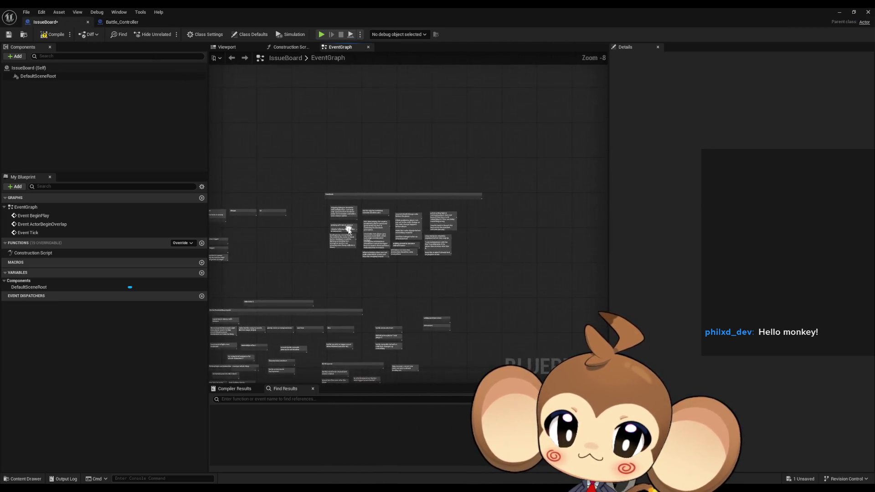
pyautogui.moveTo(355, 241)
pyautogui.mouseDown()
pyautogui.moveTo(358, 233)
pyautogui.moveTo(367, 243)
pyautogui.mouseUp()
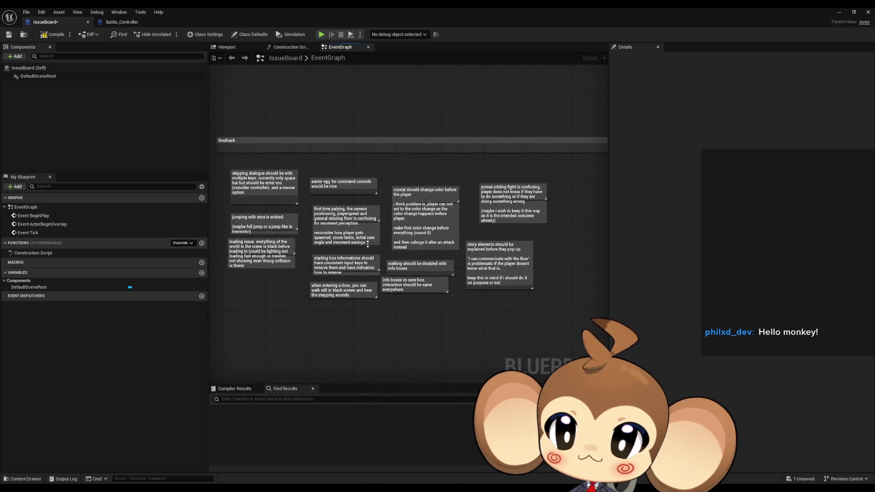
pyautogui.press('super+shift+s')
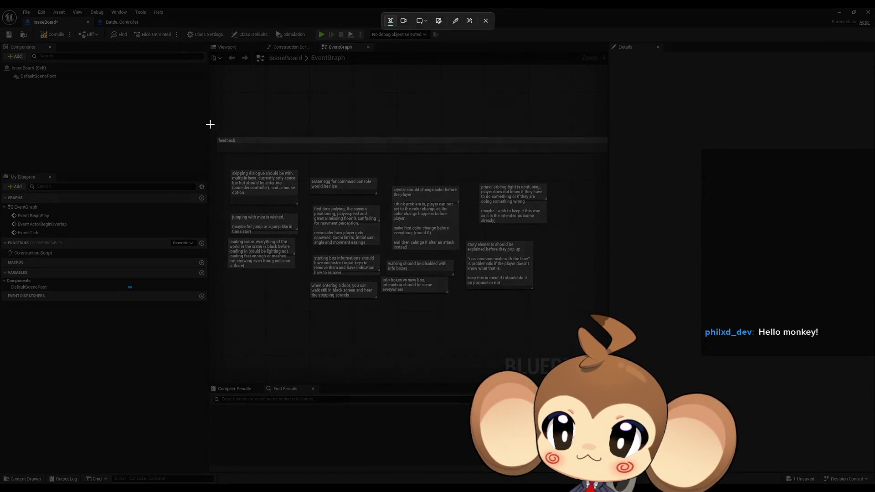
pyautogui.moveTo(210, 125)
pyautogui.mouseDown()
pyautogui.moveTo(592, 342)
pyautogui.moveTo(568, 299)
pyautogui.mouseUp()
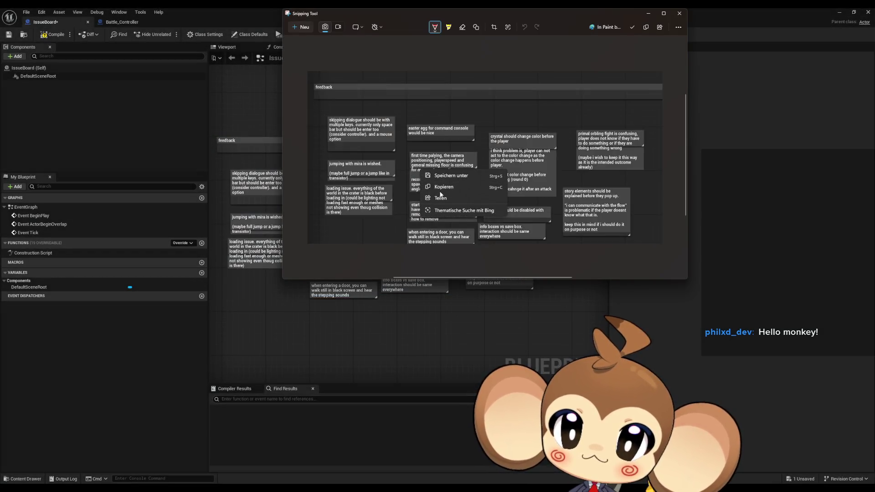
pyautogui.click(694, 7)
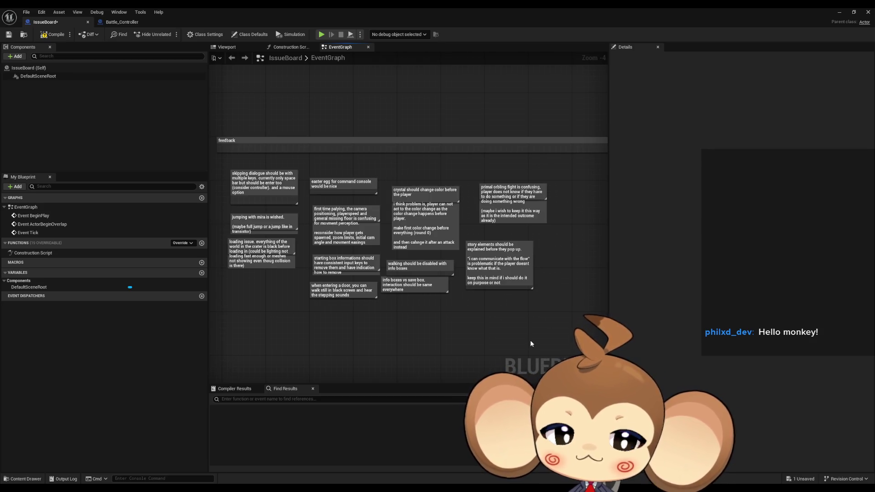
# Step: Return to the Battle_Controller blueprint and switch over to the blank Paint canvas
pyautogui.moveTo(299, 199); pyautogui.dragTo(311, 216)
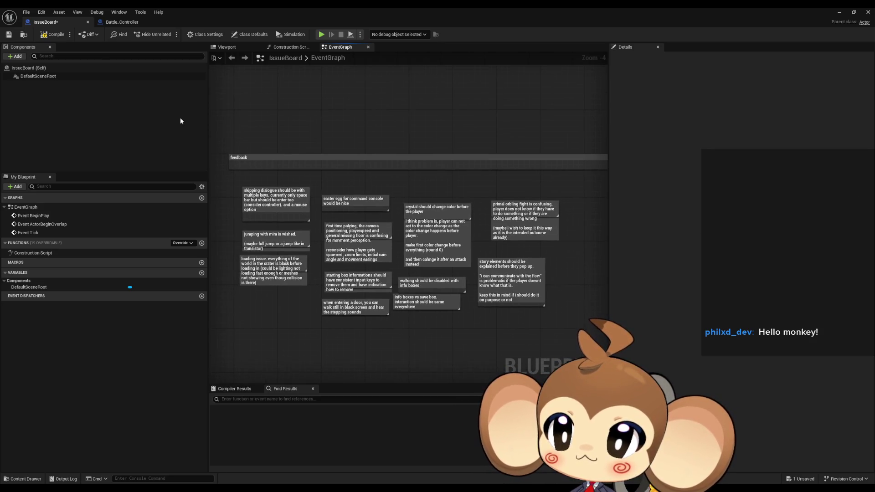
pyautogui.click(123, 22)
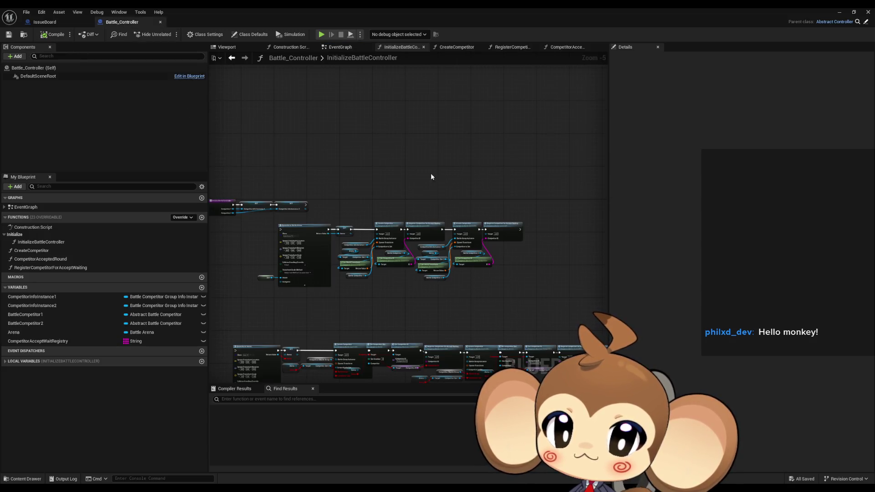
pyautogui.scroll(3, 537, 209)
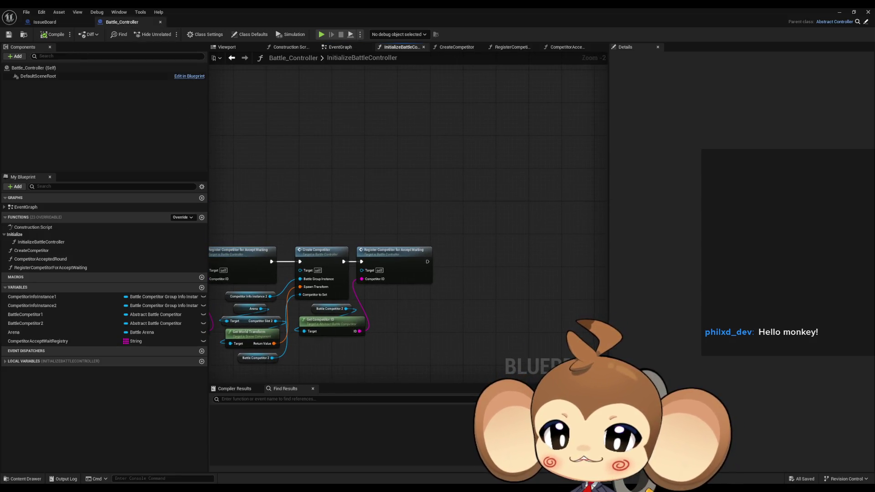
pyautogui.hotkey('alt', 'Tab')
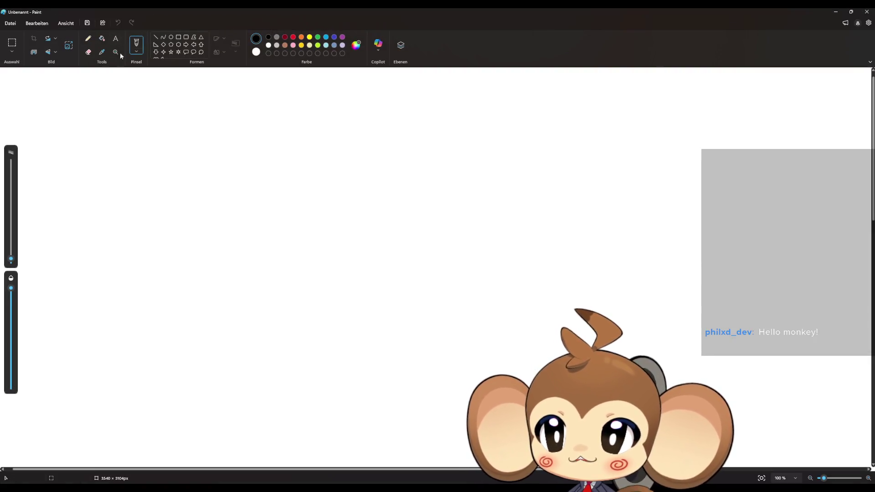
# Step: Draw the monkey face in black pencil: closed eyes, mouth, head, hair tuft and big ears
pyautogui.click(87, 39)
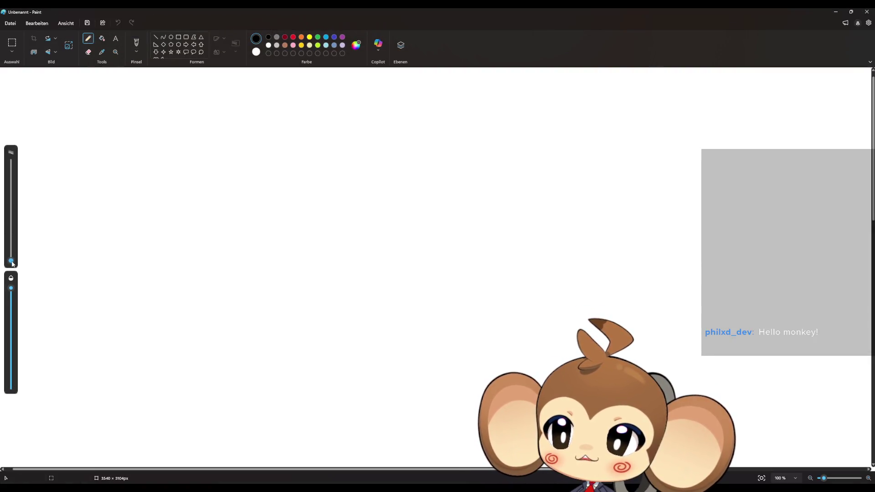
pyautogui.moveTo(321, 206)
pyautogui.mouseDown()
pyautogui.moveTo(343, 189)
pyautogui.moveTo(366, 206)
pyautogui.moveTo(424, 207)
pyautogui.mouseUp()
pyautogui.moveTo(325, 234); pyautogui.dragTo(436, 251)
pyautogui.moveTo(393, 156)
pyautogui.mouseDown()
pyautogui.moveTo(305, 171)
pyautogui.moveTo(281, 259)
pyautogui.moveTo(390, 294)
pyautogui.moveTo(461, 215)
pyautogui.moveTo(400, 156)
pyautogui.moveTo(378, 154)
pyautogui.moveTo(400, 134)
pyautogui.mouseUp()
pyautogui.moveTo(454, 205)
pyautogui.mouseDown()
pyautogui.moveTo(533, 218)
pyautogui.moveTo(463, 244)
pyautogui.mouseUp()
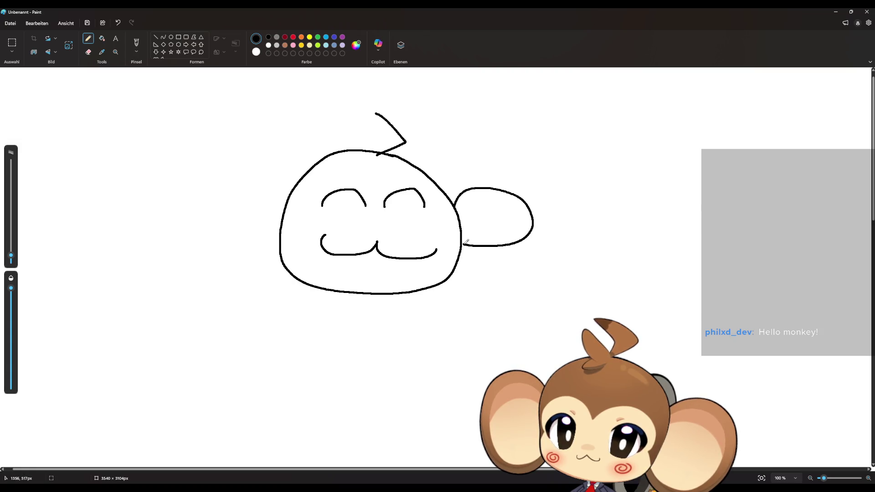
pyautogui.moveTo(437, 181)
pyautogui.mouseDown()
pyautogui.moveTo(447, 168)
pyautogui.moveTo(506, 267)
pyautogui.moveTo(458, 264)
pyautogui.mouseUp()
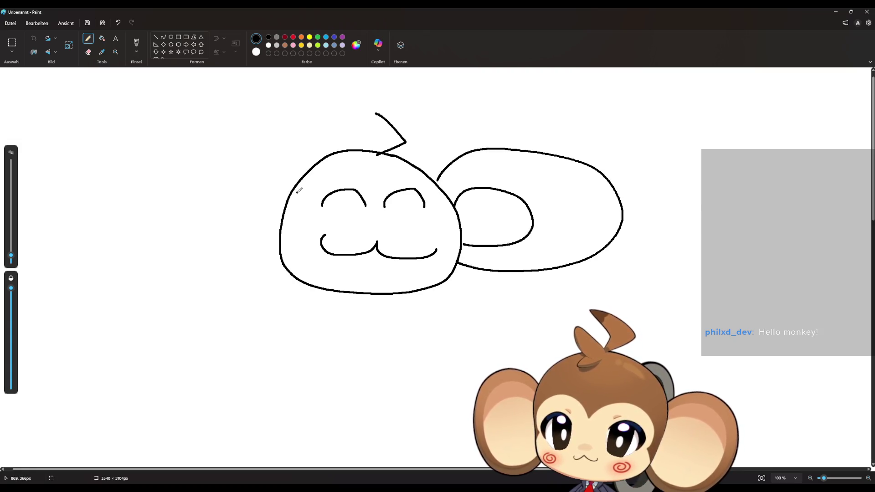
pyautogui.moveTo(298, 191)
pyautogui.mouseDown()
pyautogui.moveTo(240, 217)
pyautogui.moveTo(282, 218)
pyautogui.mouseUp()
pyautogui.moveTo(319, 163)
pyautogui.mouseDown()
pyautogui.moveTo(180, 129)
pyautogui.moveTo(283, 229)
pyautogui.mouseUp()
pyautogui.moveTo(381, 180)
pyautogui.mouseDown()
pyautogui.moveTo(337, 163)
pyautogui.moveTo(312, 222)
pyautogui.moveTo(281, 248)
pyautogui.moveTo(383, 175)
pyautogui.moveTo(413, 170)
pyautogui.moveTo(456, 268)
pyautogui.mouseUp()
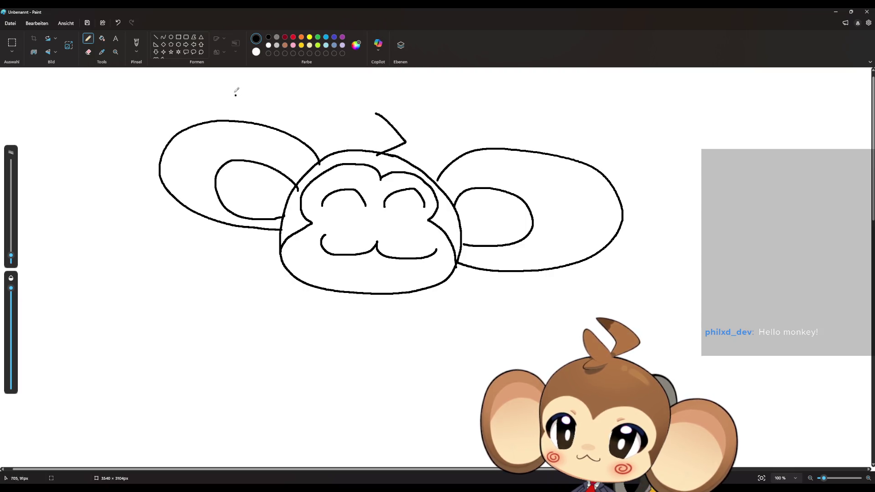
# Step: Add dark-red swirls on both cheeks
pyautogui.click(285, 38)
pyautogui.moveTo(319, 225)
pyautogui.mouseDown()
pyautogui.moveTo(307, 240)
pyautogui.moveTo(315, 233)
pyautogui.mouseUp()
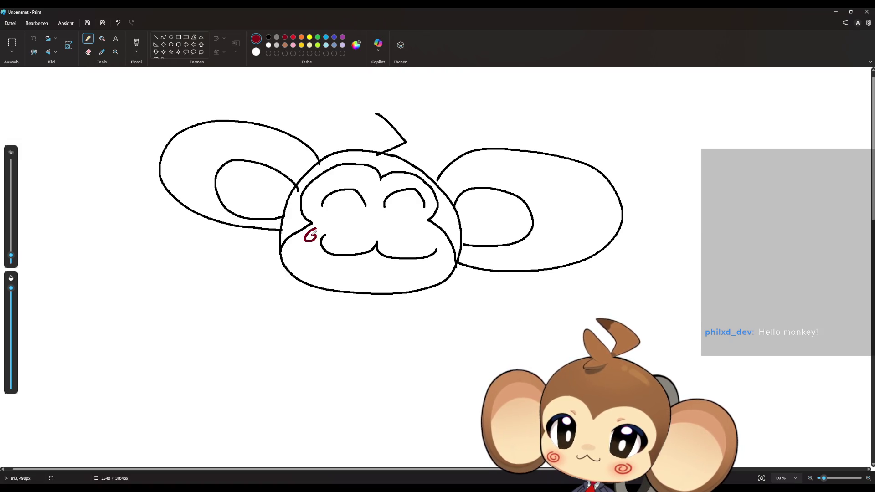
pyautogui.moveTo(430, 229)
pyautogui.mouseDown()
pyautogui.moveTo(427, 242)
pyautogui.moveTo(434, 238)
pyautogui.mouseUp()
# Step: Write 'BRB' in black beneath the monkey face
pyautogui.click(269, 37)
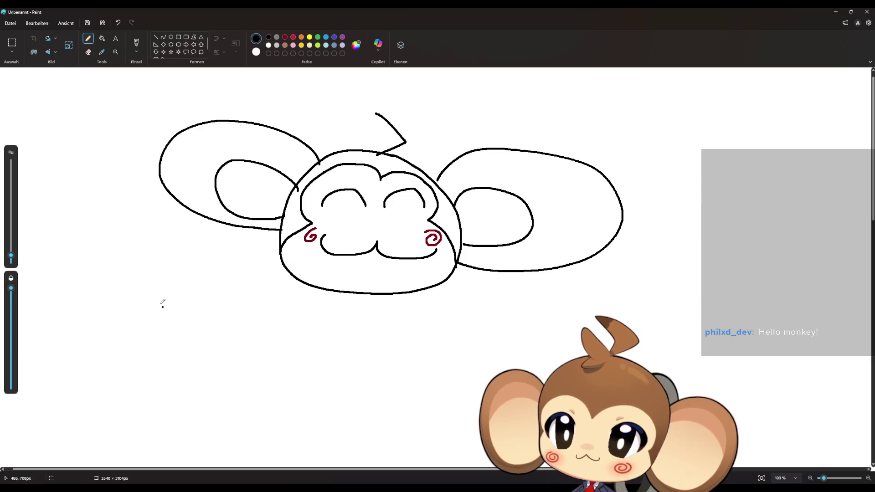
pyautogui.moveTo(175, 272); pyautogui.dragTo(155, 310)
pyautogui.moveTo(176, 273)
pyautogui.mouseDown()
pyautogui.moveTo(196, 298)
pyautogui.moveTo(161, 313)
pyautogui.mouseUp()
pyautogui.moveTo(212, 281); pyautogui.dragTo(195, 322)
pyautogui.moveTo(203, 296); pyautogui.dragTo(224, 328)
pyautogui.moveTo(247, 299); pyautogui.dragTo(235, 331)
pyautogui.moveTo(230, 308)
pyautogui.mouseDown()
pyautogui.moveTo(257, 304)
pyautogui.moveTo(230, 334)
pyautogui.mouseUp()
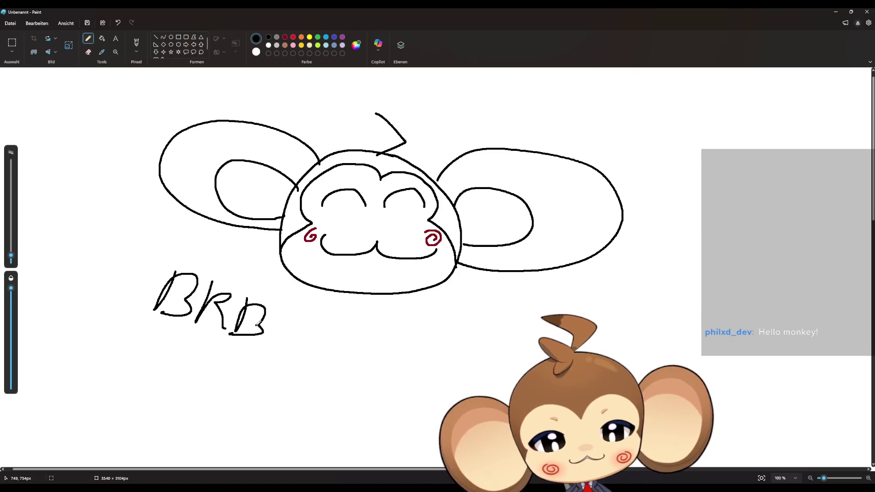
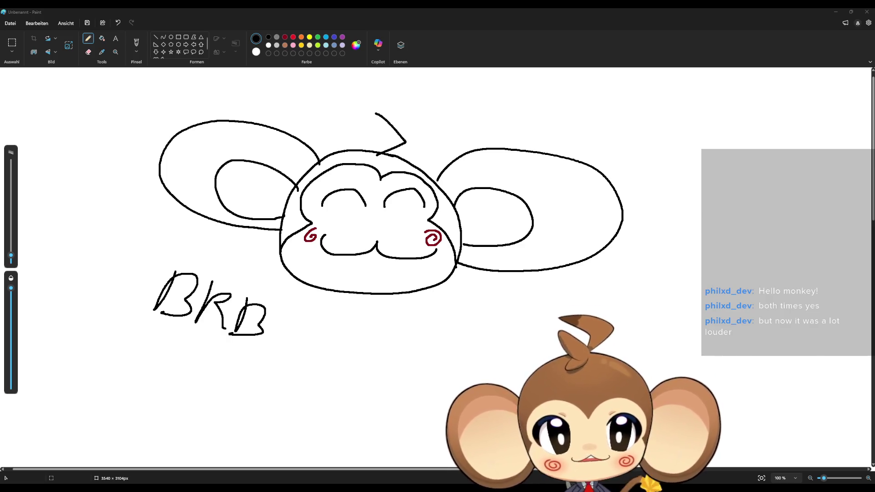
# Step: Close the BRB drawing in Paint without saving and nudge the battle controller graph view
pyautogui.click(867, 11)
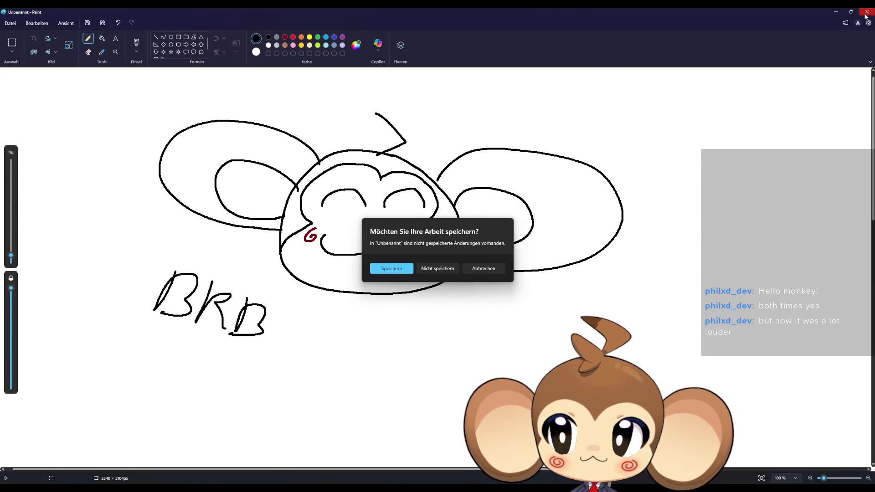
pyautogui.click(431, 270)
pyautogui.moveTo(455, 283); pyautogui.dragTo(499, 273)
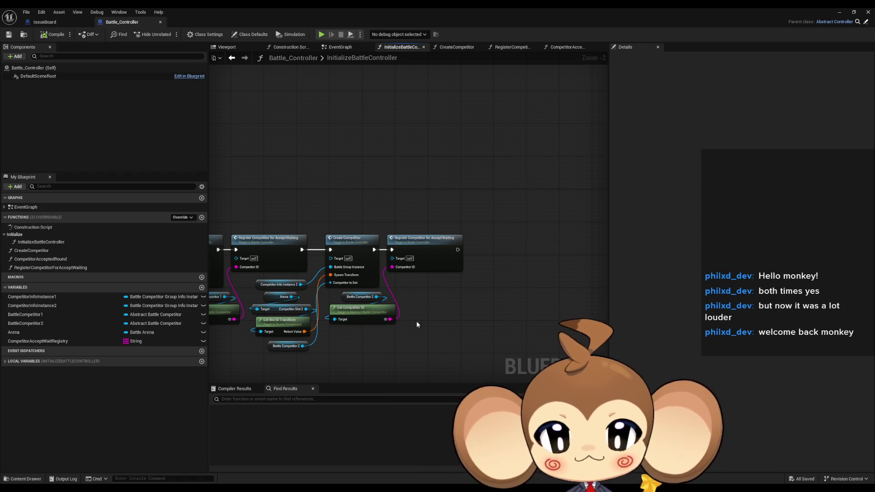
# Step: Find and select the 'calculate flee' comment on the IssueBoard, then close its Blueprint editor
pyautogui.scroll(-2, 411, 322)
pyautogui.click(39, 23)
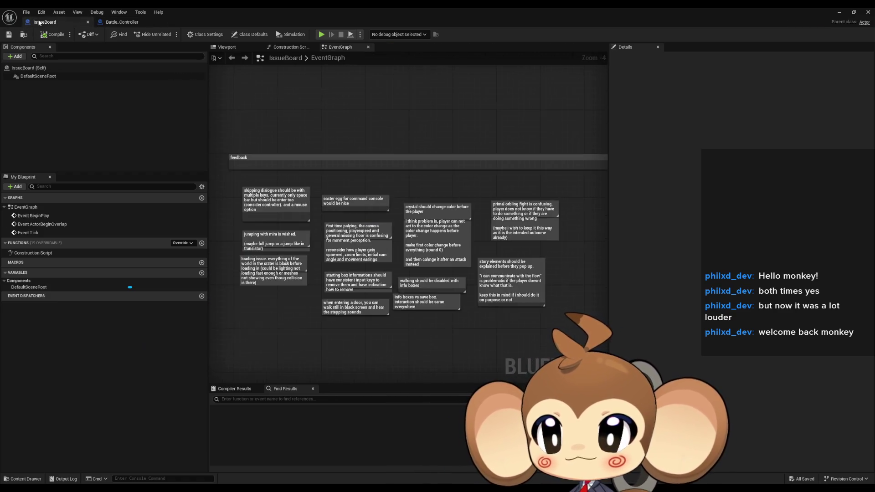
pyautogui.scroll(-3, 455, 286)
pyautogui.scroll(5, 390, 195)
pyautogui.moveTo(390, 195); pyautogui.dragTo(521, 354)
pyautogui.click(346, 238)
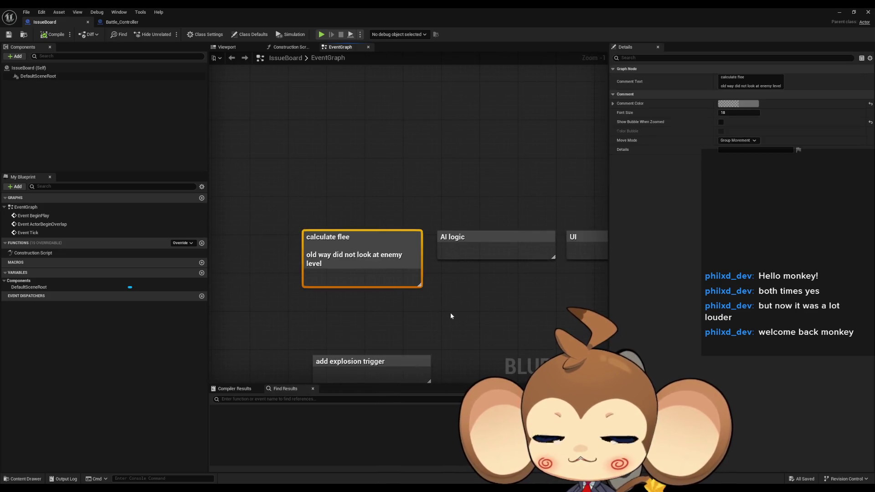
pyautogui.moveTo(450, 313); pyautogui.dragTo(496, 223)
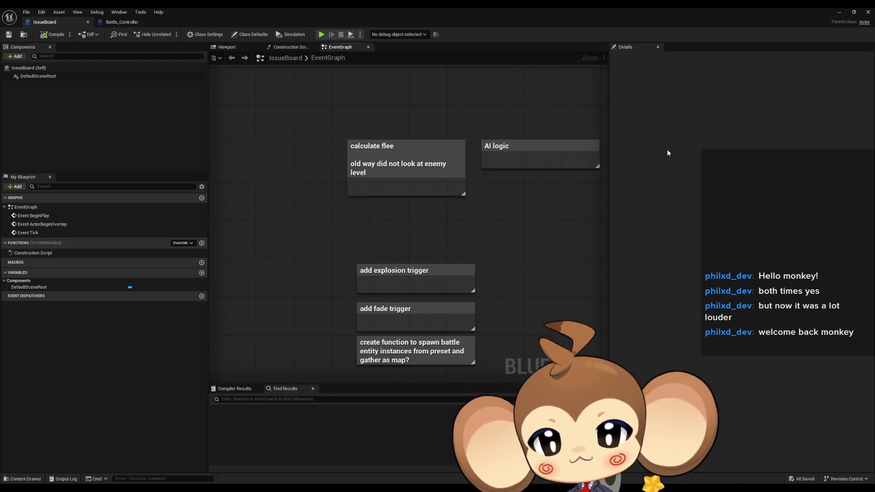
pyautogui.click(839, 12)
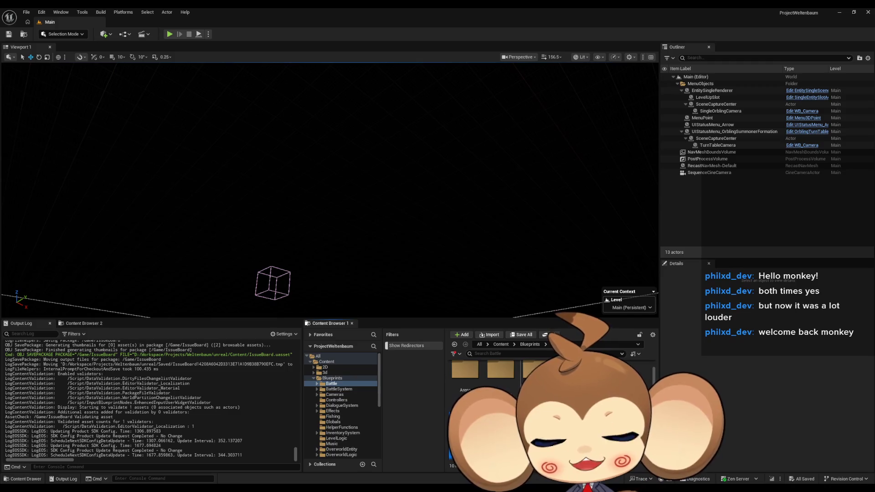
# Step: In Blueprints > BattleSystem, update the BattleController redirector's references and delete unreferenced redirectors
pyautogui.click(528, 345)
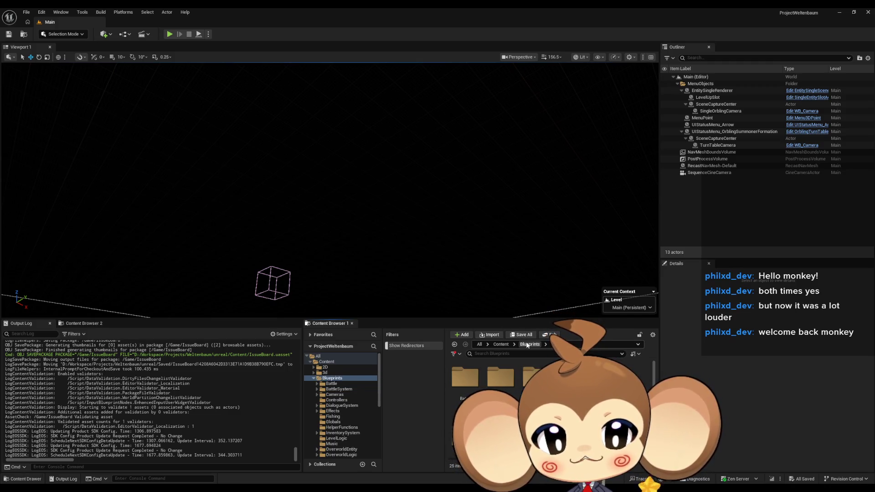
pyautogui.doubleClick(501, 377)
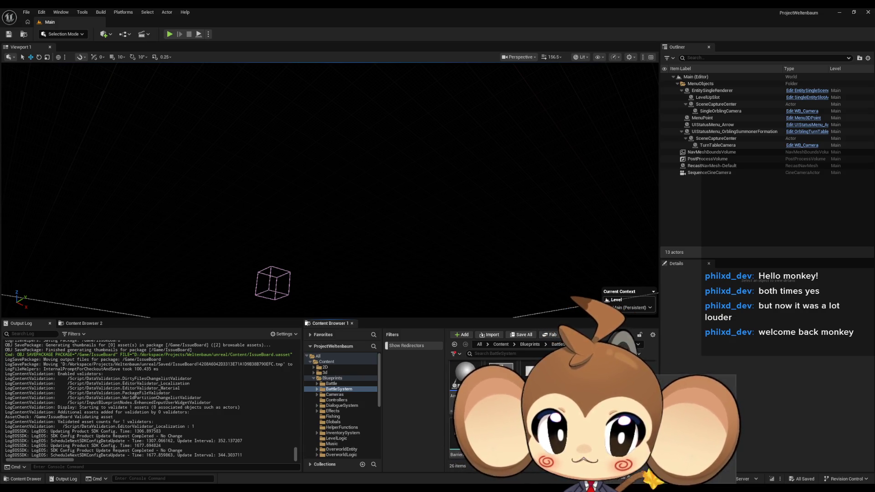
pyautogui.scroll(-3, 501, 410)
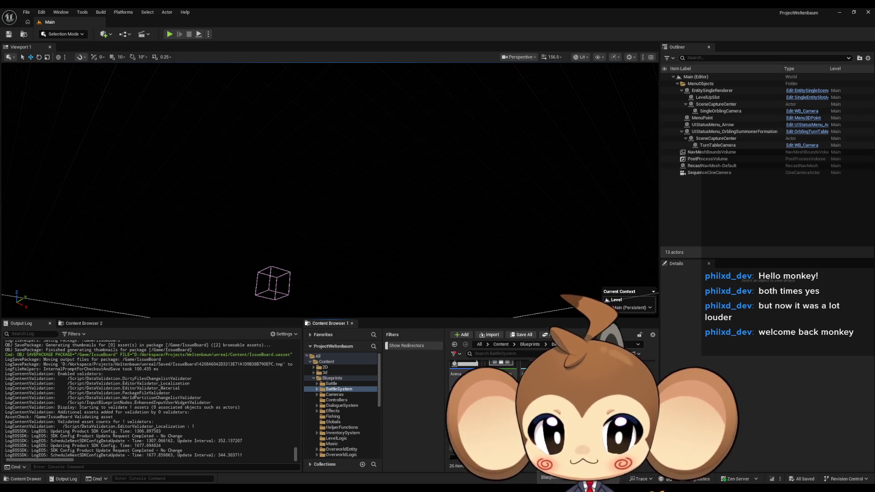
pyautogui.rightClick(506, 392)
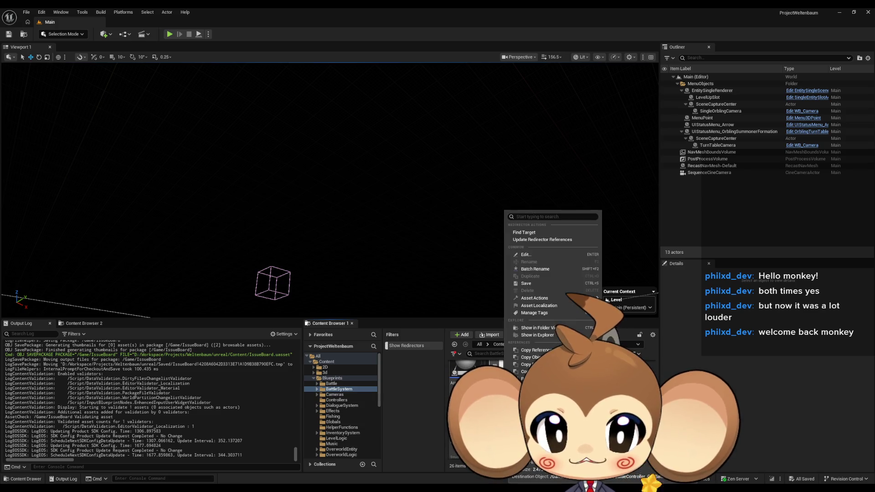
pyautogui.click(529, 240)
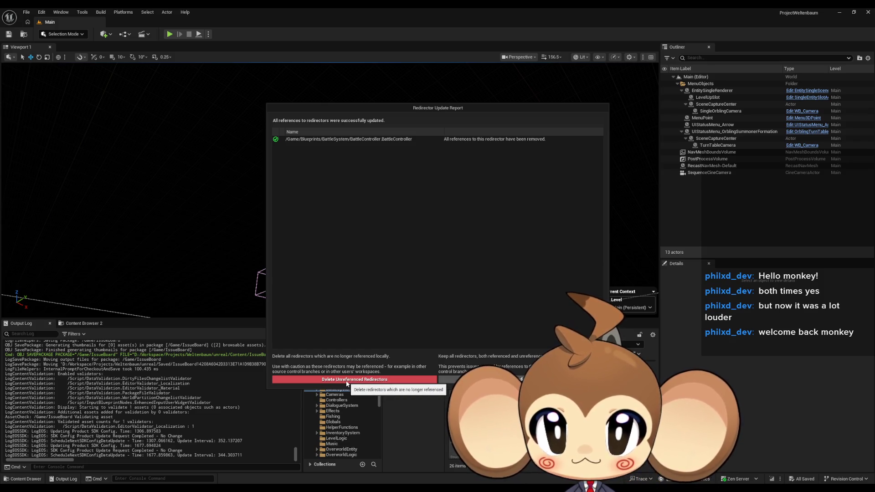
pyautogui.click(346, 380)
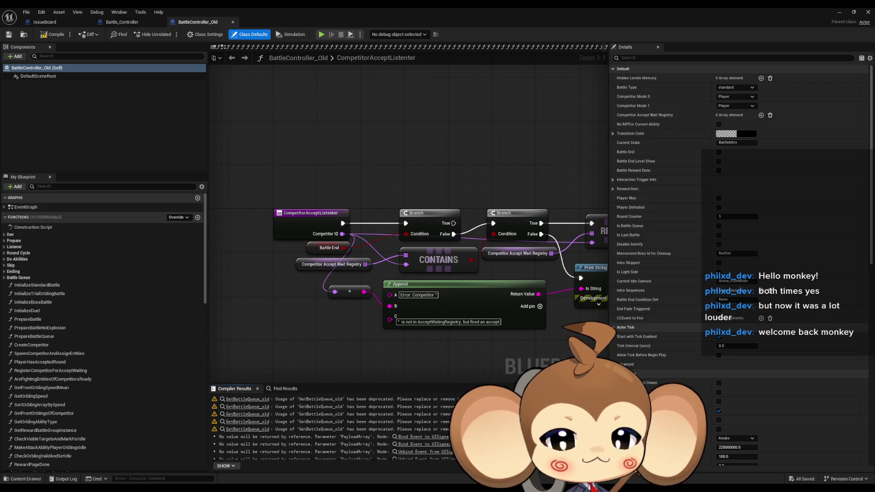
# Step: Pan the BattleController_Old graph to inspect the REMOVE and IS EMPTY nodes
pyautogui.moveTo(565, 305); pyautogui.dragTo(499, 296)
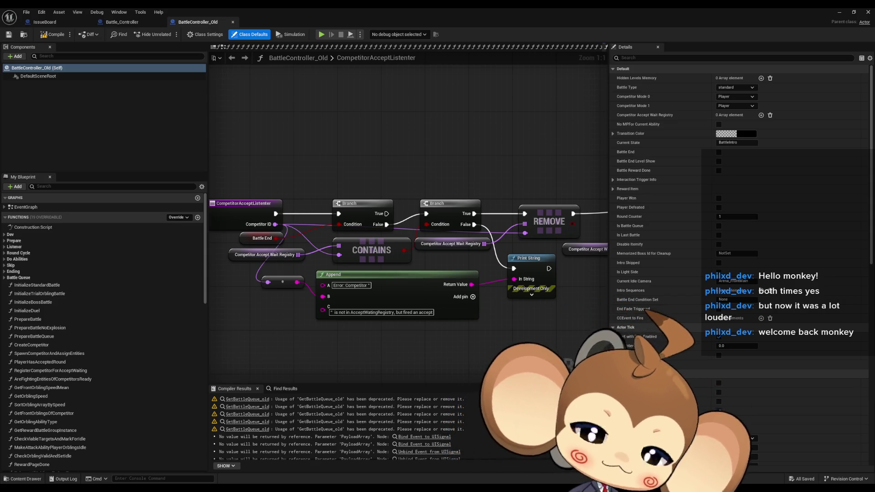
pyautogui.moveTo(545, 328); pyautogui.dragTo(350, 345)
pyautogui.scroll(-1, 562, 345)
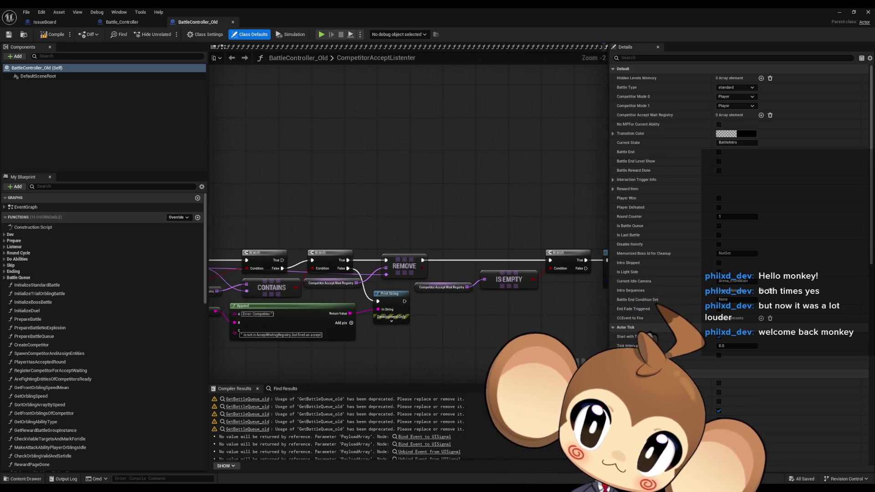
pyautogui.scroll(-1, 562, 345)
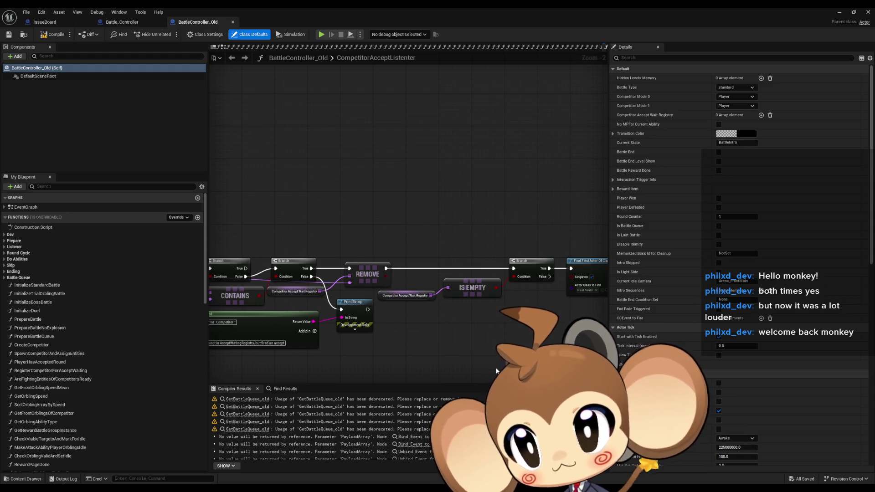
pyautogui.scroll(-6, 438, 330)
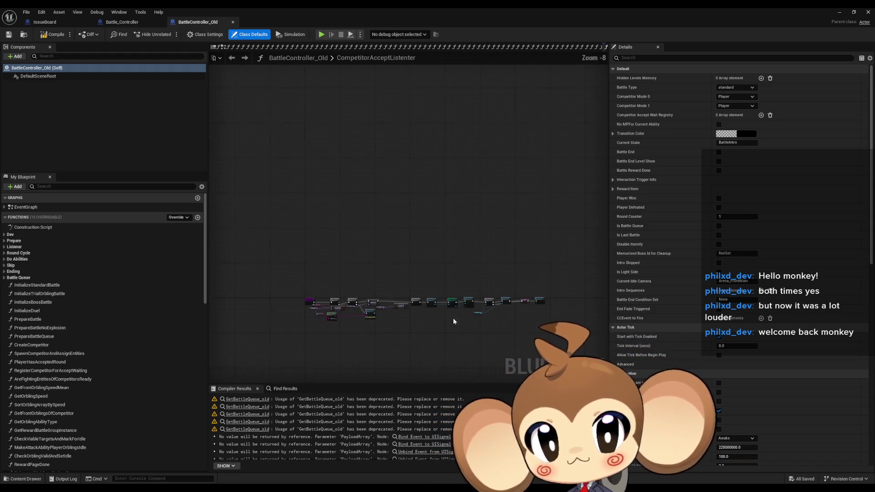
pyautogui.scroll(8, 333, 301)
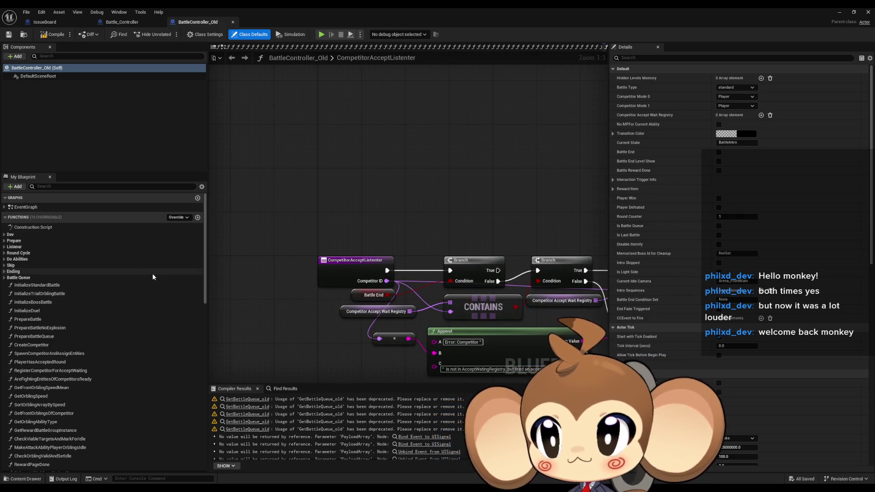
# Step: Open 1_ExplosionDoneListener from the Prepare category and follow it into Calculate Flee Values
pyautogui.click(4, 240)
pyautogui.click(33, 249)
pyautogui.doubleClick(33, 249)
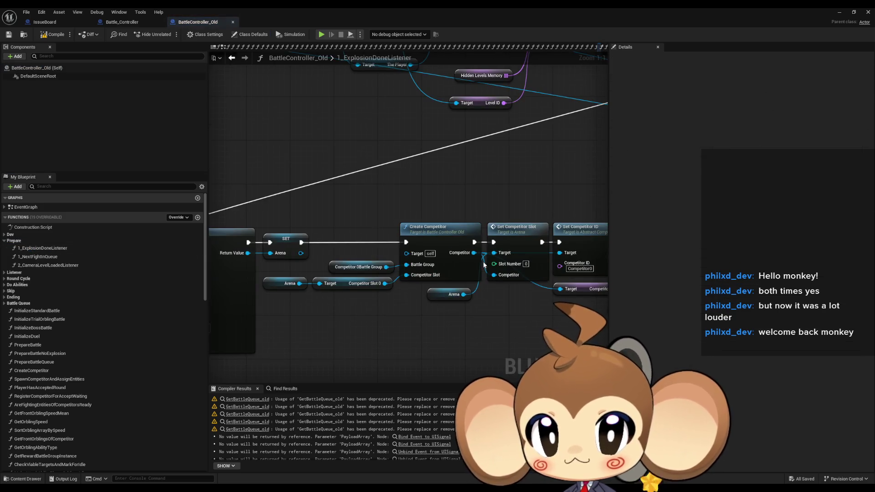
pyautogui.scroll(-6, 348, 278)
pyautogui.scroll(4, 474, 268)
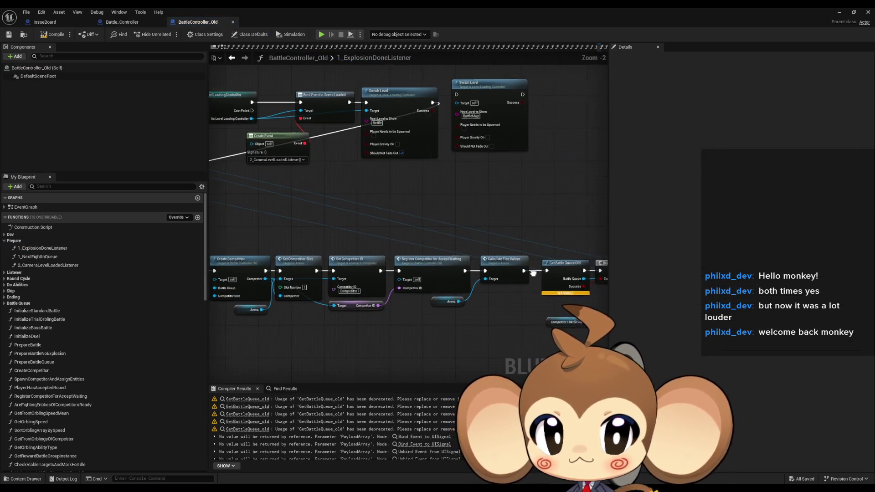
pyautogui.scroll(2, 451, 288)
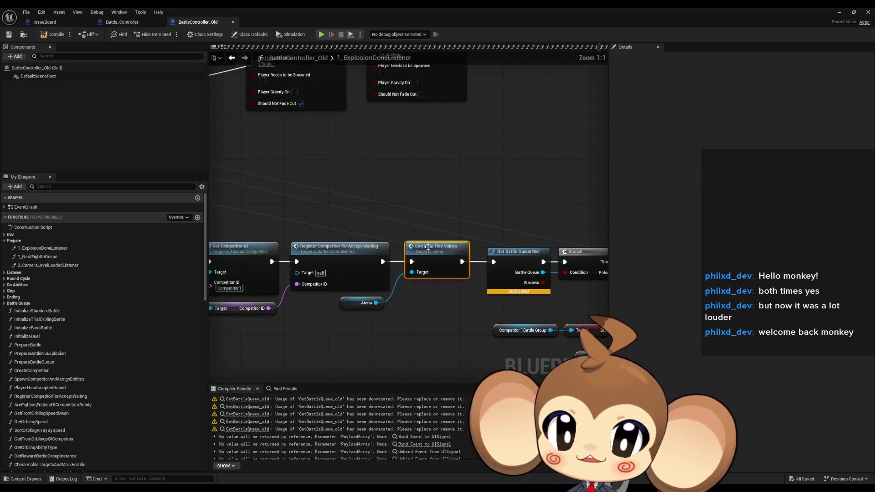
pyautogui.doubleClick(425, 251)
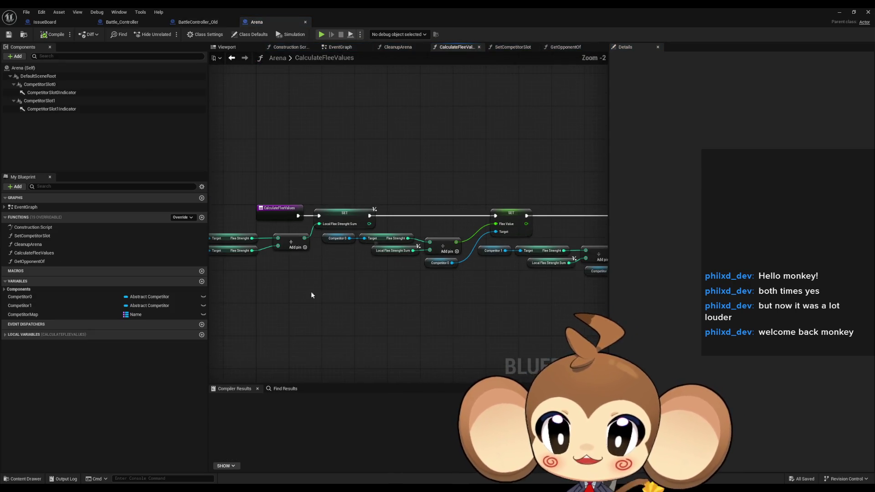
pyautogui.scroll(1, 424, 289)
pyautogui.moveTo(502, 243)
pyautogui.mouseDown()
pyautogui.moveTo(410, 244)
pyautogui.moveTo(424, 244)
pyautogui.mouseUp()
pyautogui.moveTo(507, 224)
pyautogui.mouseDown()
pyautogui.moveTo(478, 214)
pyautogui.moveTo(466, 198)
pyautogui.mouseUp()
pyautogui.moveTo(365, 260)
pyautogui.mouseDown()
pyautogui.moveTo(351, 237)
pyautogui.moveTo(345, 262)
pyautogui.moveTo(324, 226)
pyautogui.mouseUp()
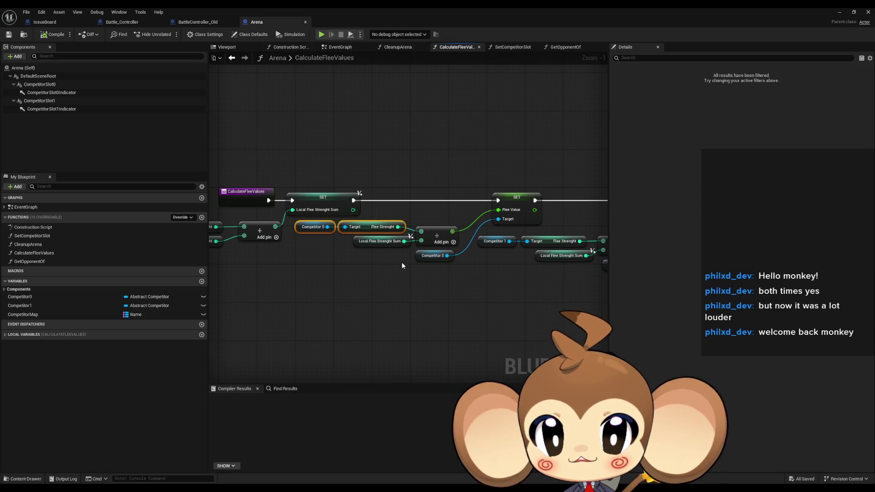
pyautogui.moveTo(402, 266); pyautogui.dragTo(509, 262)
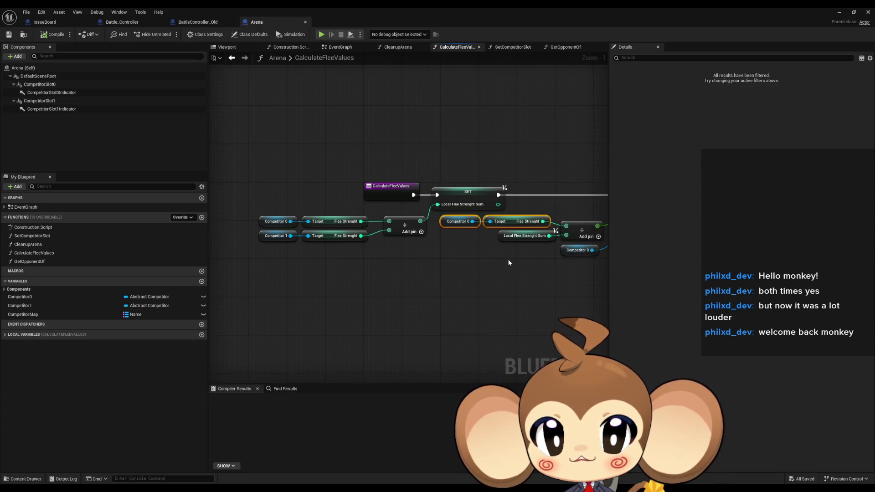
pyautogui.moveTo(509, 262)
pyautogui.mouseDown()
pyautogui.moveTo(400, 255)
pyautogui.moveTo(432, 263)
pyautogui.mouseUp()
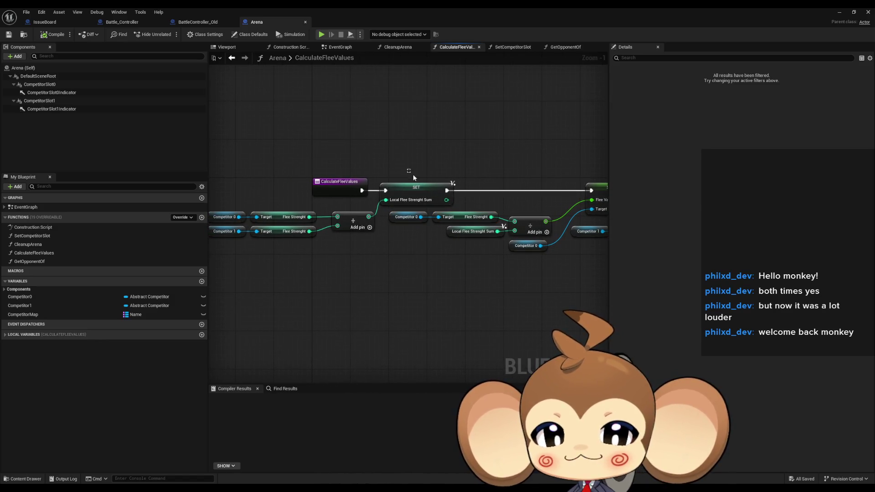
pyautogui.click(412, 191)
pyautogui.moveTo(487, 195)
pyautogui.mouseDown()
pyautogui.moveTo(437, 203)
pyautogui.moveTo(311, 195)
pyautogui.mouseUp()
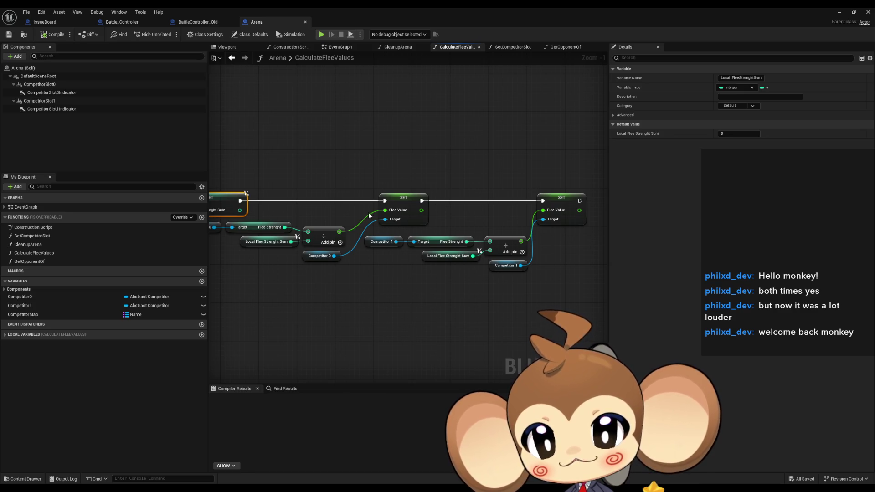
pyautogui.click(280, 223)
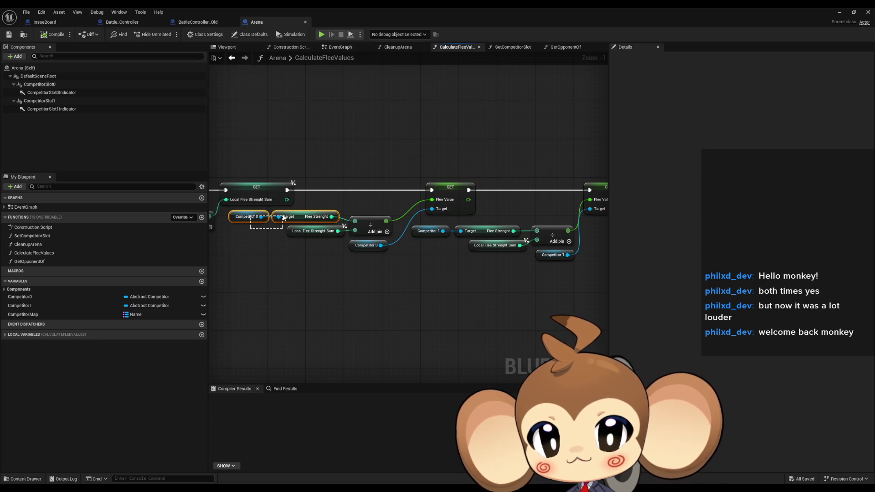
pyautogui.moveTo(284, 217); pyautogui.dragTo(495, 222)
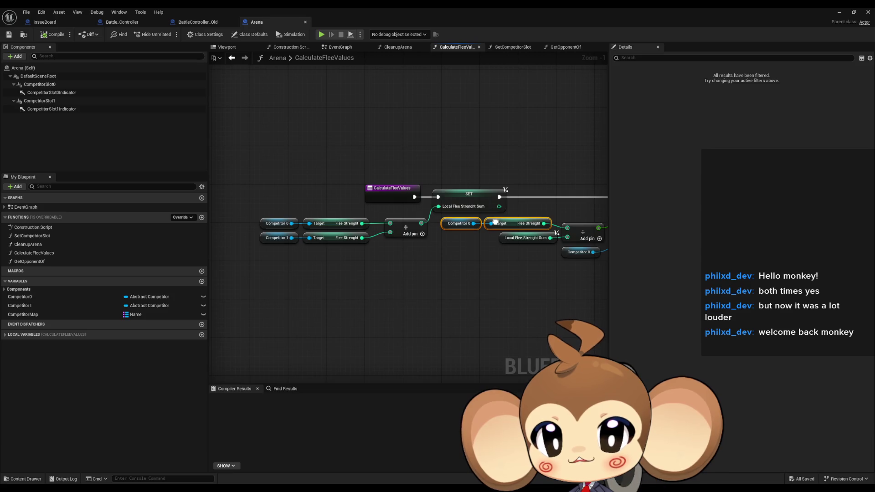
pyautogui.moveTo(288, 223); pyautogui.dragTo(272, 237)
pyautogui.click(405, 215)
pyautogui.click(465, 200)
pyautogui.moveTo(457, 238); pyautogui.dragTo(314, 235)
pyautogui.moveTo(376, 224); pyautogui.dragTo(378, 224)
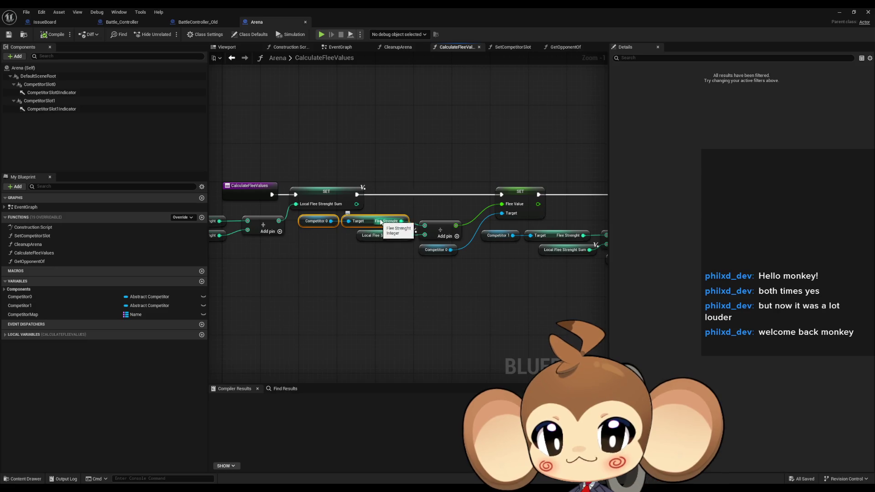
pyautogui.click(376, 236)
# Step: Examine the Competitor 1 Flee Strenght getters and the Local Flee Strenght Sum node
pyautogui.moveTo(377, 237); pyautogui.dragTo(264, 229)
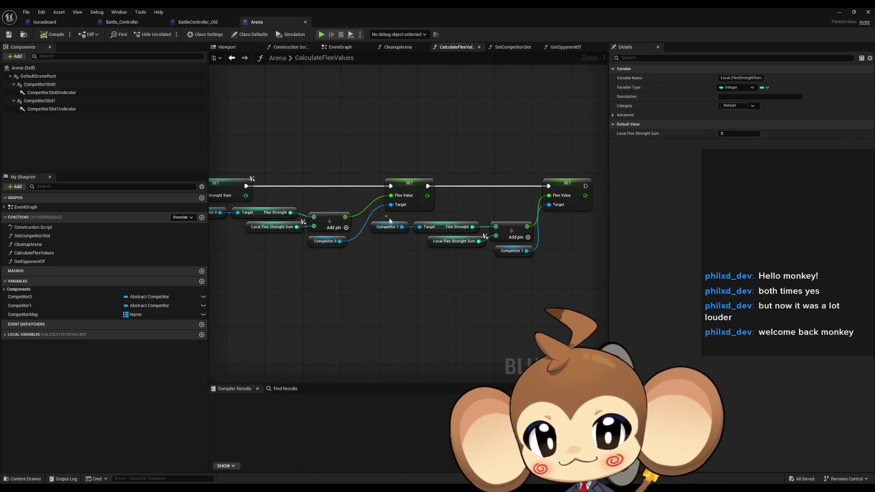
pyautogui.moveTo(388, 220); pyautogui.dragTo(458, 233)
pyautogui.click(454, 241)
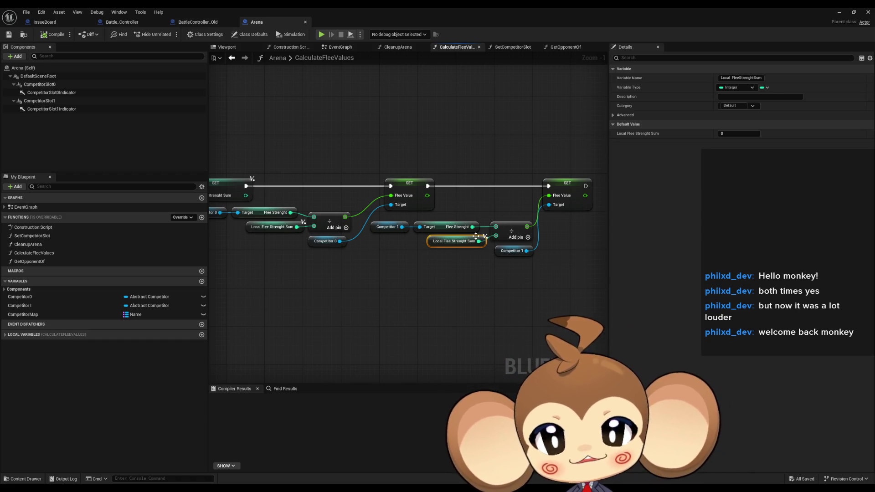
pyautogui.click(255, 214)
pyautogui.moveTo(253, 219)
pyautogui.mouseDown()
pyautogui.moveTo(329, 227)
pyautogui.moveTo(352, 240)
pyautogui.mouseUp()
pyautogui.moveTo(263, 253)
pyautogui.mouseDown()
pyautogui.moveTo(328, 256)
pyautogui.moveTo(340, 248)
pyautogui.mouseUp()
# Step: Find all references to the Flee Strenght member variable
pyautogui.rightClick(312, 225)
pyautogui.moveTo(365, 290)
pyautogui.click(432, 308)
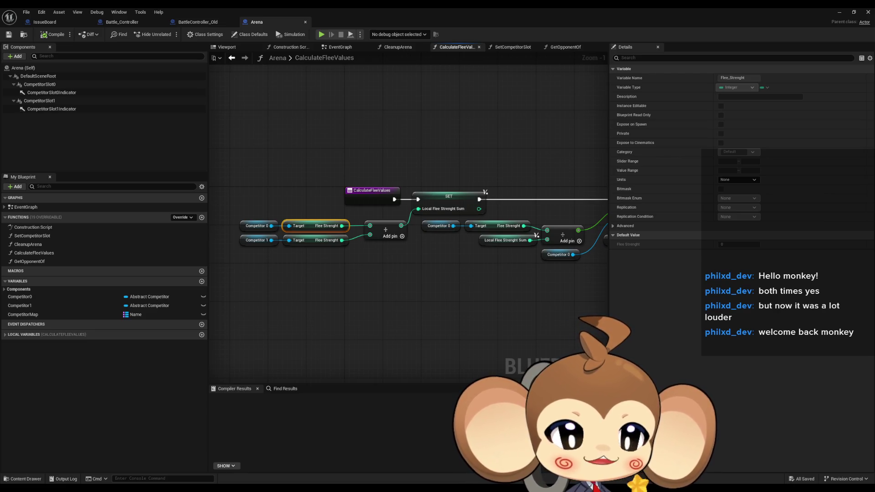
# Step: Reset the graph zoom and open Abstract_Competitor's CalculateFleeStrength from the Flee Strenght call node
pyautogui.press('Home')
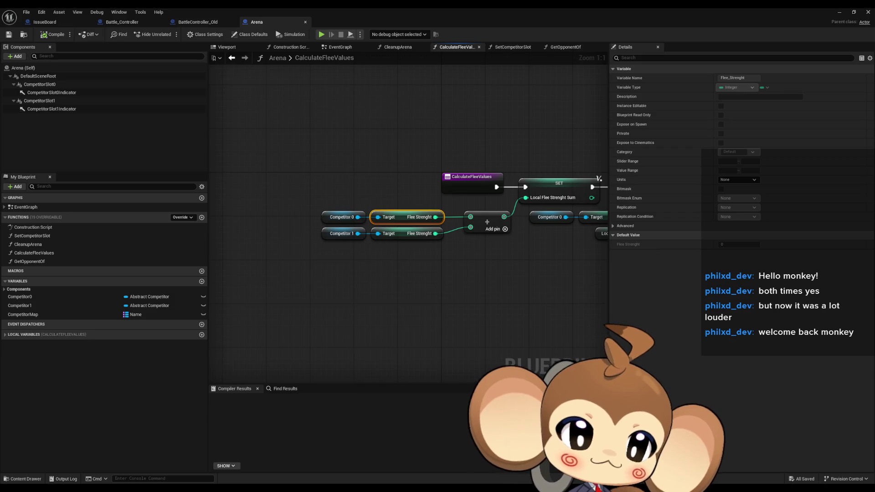
pyautogui.doubleClick(407, 217)
pyautogui.scroll(5, 479, 222)
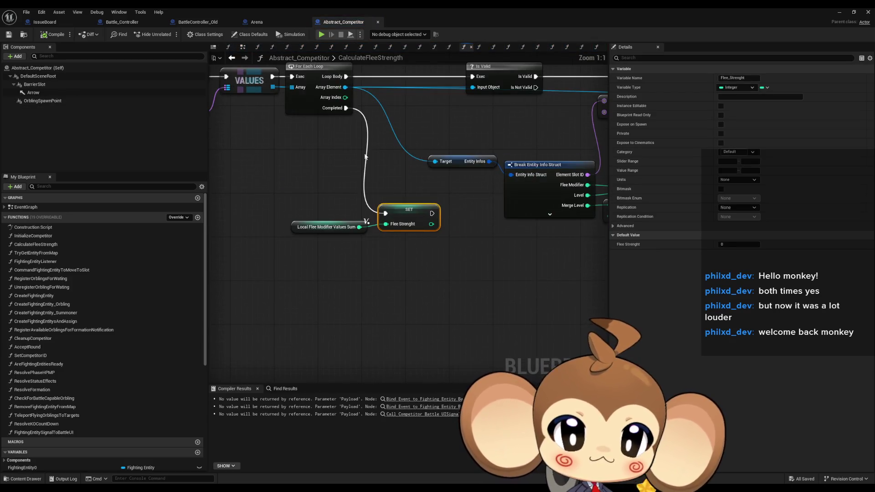
pyautogui.moveTo(432, 231); pyautogui.dragTo(523, 240)
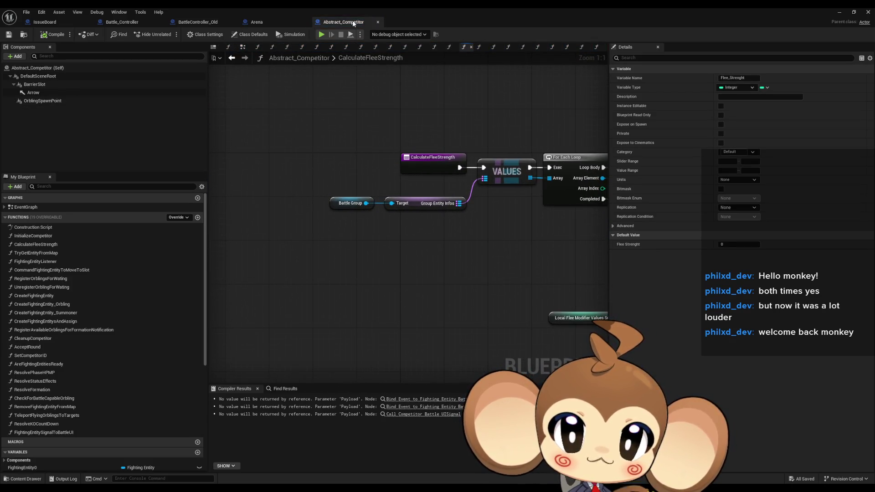
pyautogui.moveTo(302, 182); pyautogui.dragTo(402, 214)
pyautogui.moveTo(466, 231); pyautogui.dragTo(296, 210)
pyautogui.moveTo(456, 184)
pyautogui.mouseDown()
pyautogui.moveTo(199, 168)
pyautogui.moveTo(495, 186)
pyautogui.moveTo(277, 226)
pyautogui.mouseUp()
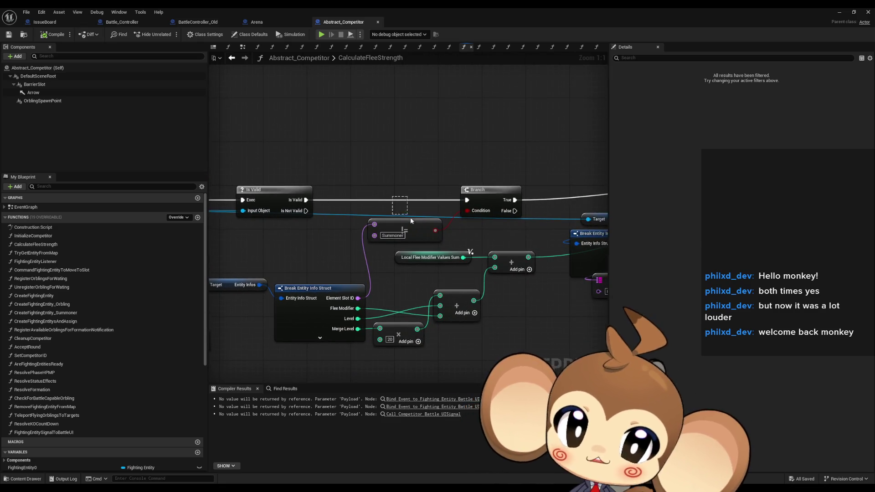
pyautogui.click(416, 231)
pyautogui.moveTo(500, 247); pyautogui.dragTo(128, 239)
pyautogui.click(473, 194)
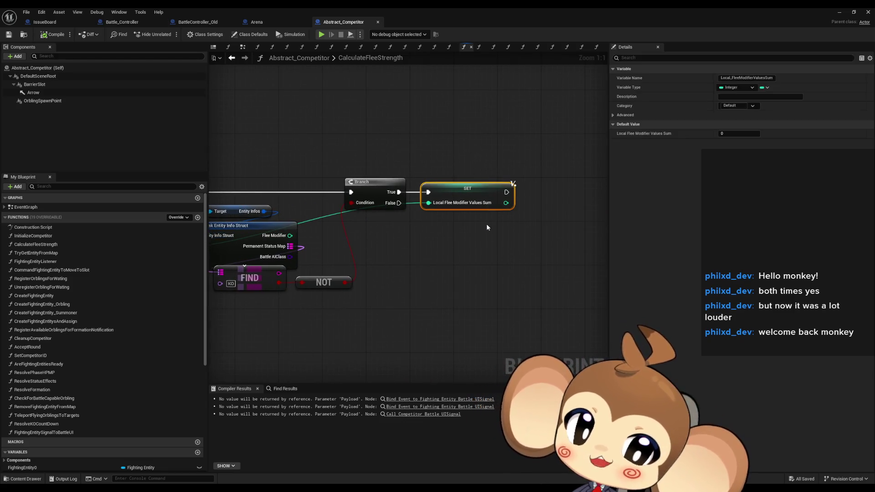
pyautogui.moveTo(474, 229)
pyautogui.mouseDown()
pyautogui.moveTo(431, 226)
pyautogui.moveTo(534, 233)
pyautogui.mouseUp()
pyautogui.moveTo(405, 246)
pyautogui.mouseDown()
pyautogui.moveTo(493, 241)
pyautogui.moveTo(387, 250)
pyautogui.mouseUp()
pyautogui.click(369, 276)
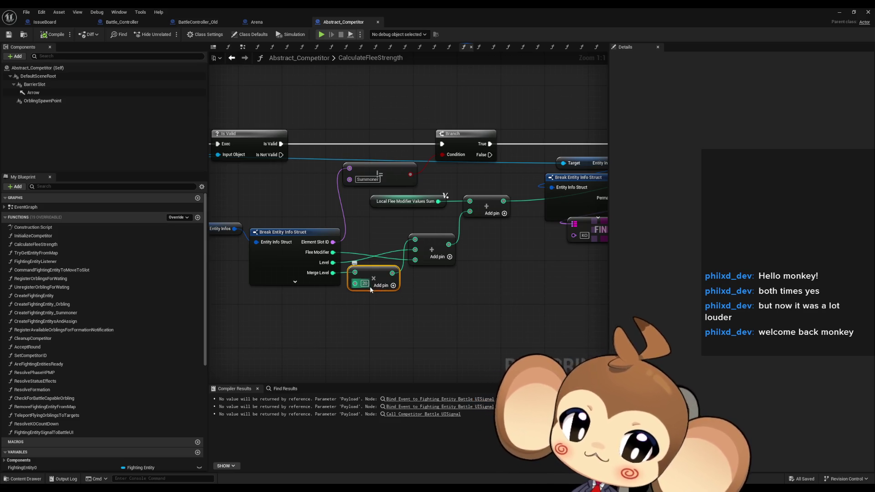
pyautogui.click(365, 283)
pyautogui.press('Return')
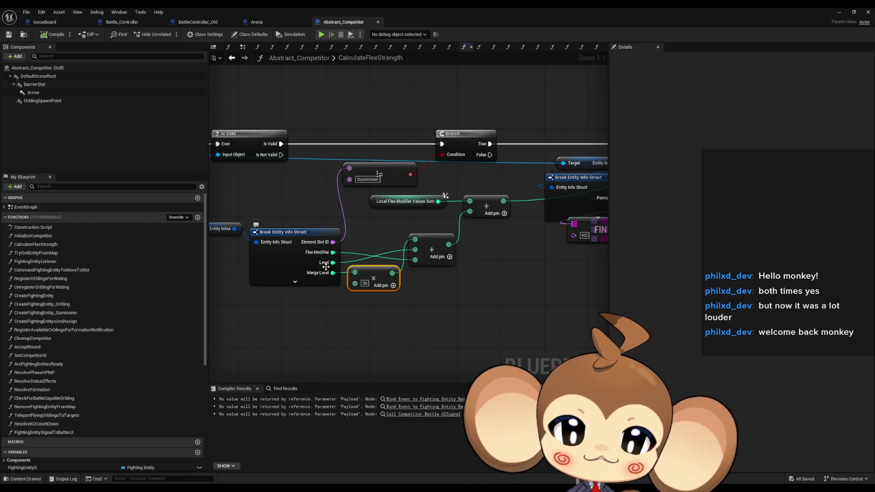
pyautogui.click(369, 305)
pyautogui.click(368, 288)
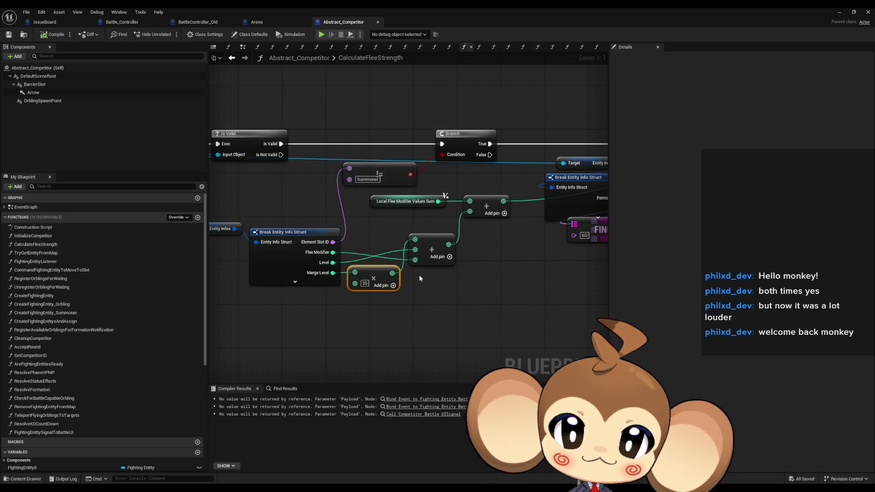
pyautogui.moveTo(490, 217); pyautogui.dragTo(427, 237)
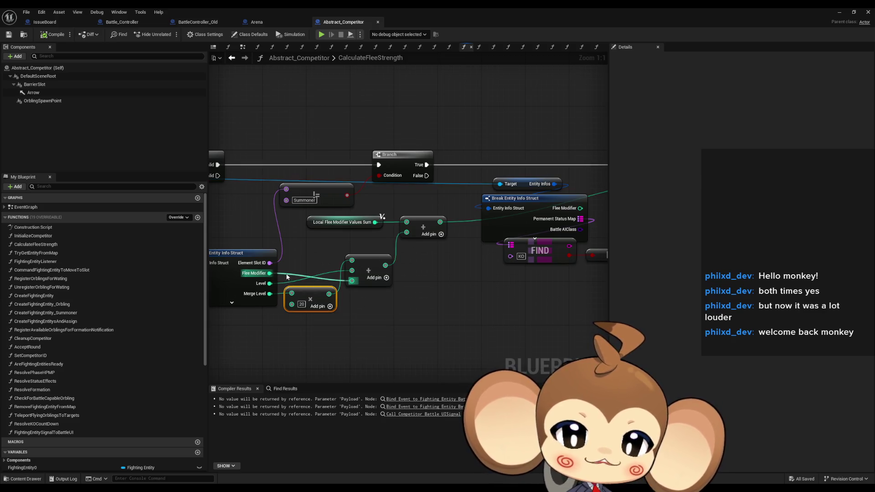
pyautogui.moveTo(265, 293)
pyautogui.mouseDown()
pyautogui.moveTo(148, 321)
pyautogui.moveTo(264, 298)
pyautogui.moveTo(270, 305)
pyautogui.moveTo(247, 313)
pyautogui.moveTo(409, 276)
pyautogui.moveTo(523, 262)
pyautogui.moveTo(541, 270)
pyautogui.mouseUp()
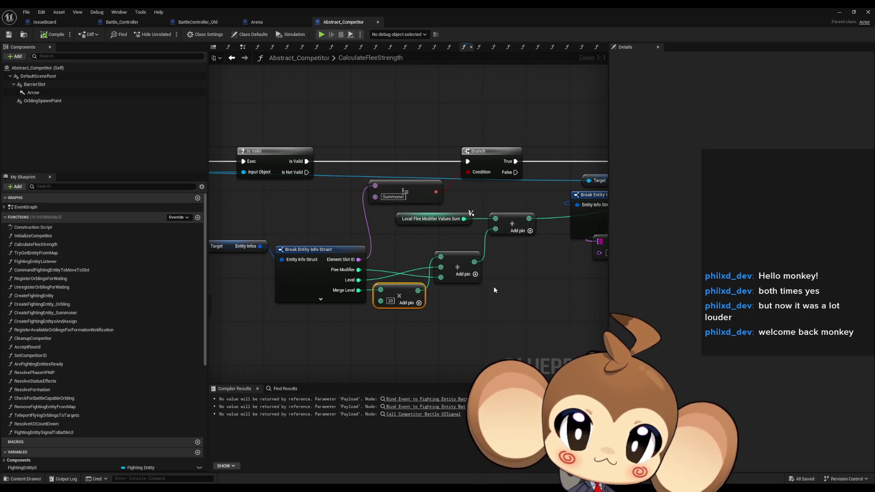
pyautogui.scroll(-4, 391, 203)
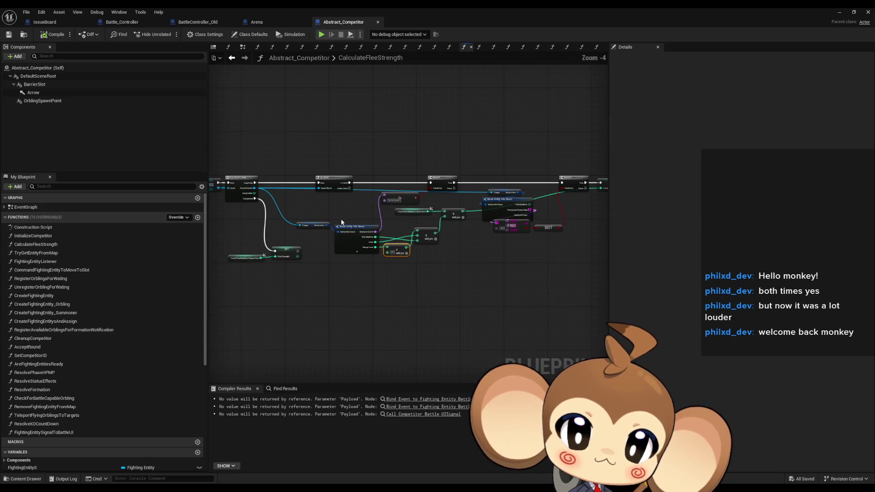
pyautogui.moveTo(445, 223); pyautogui.dragTo(374, 237)
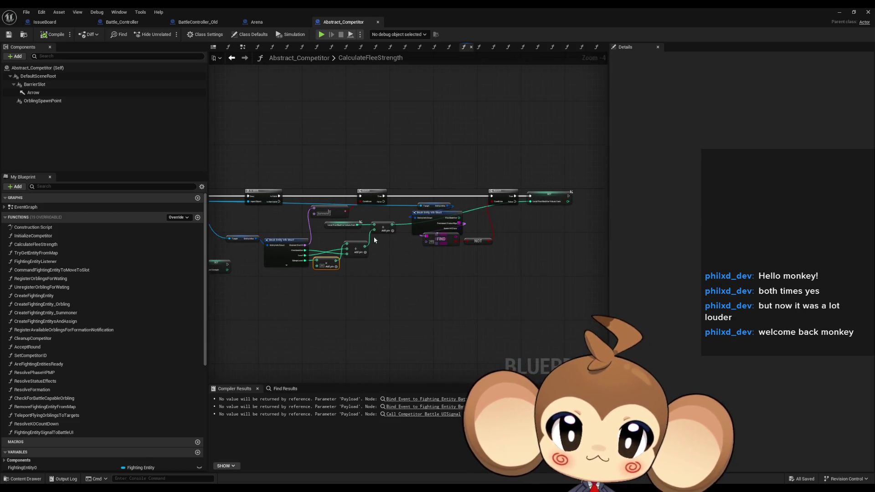
pyautogui.scroll(2, 421, 226)
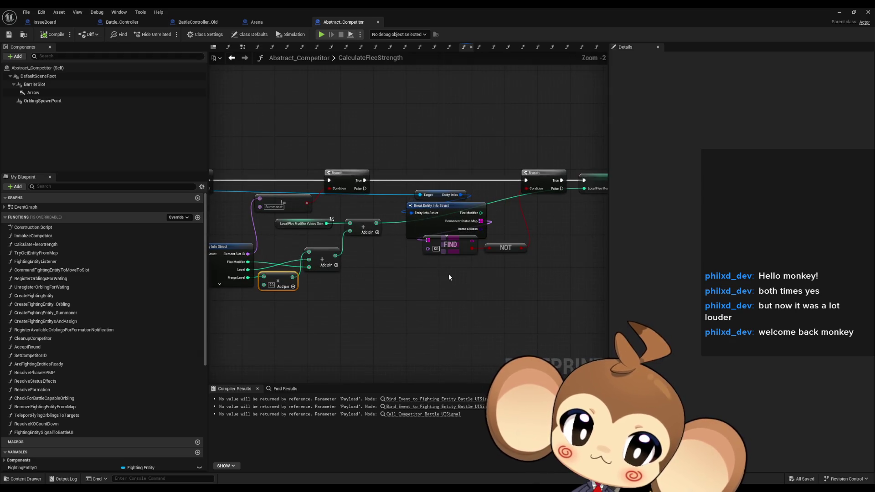
pyautogui.scroll(2, 449, 277)
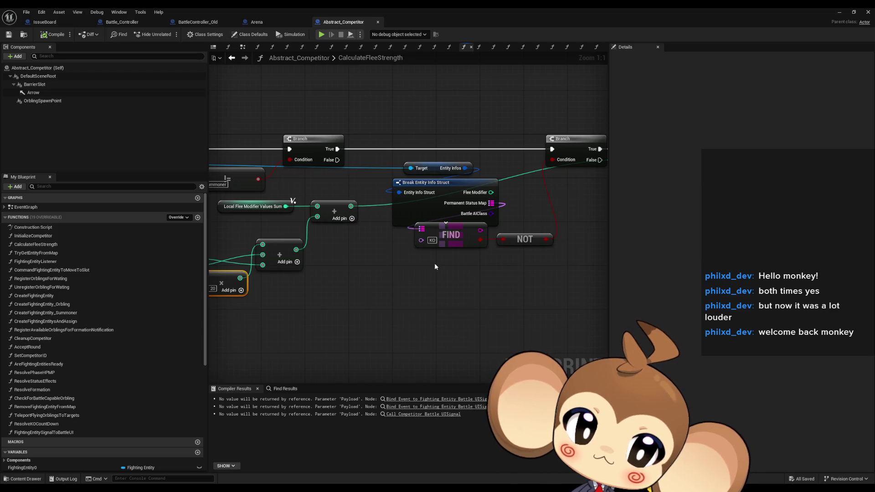
pyautogui.moveTo(434, 267); pyautogui.dragTo(409, 291)
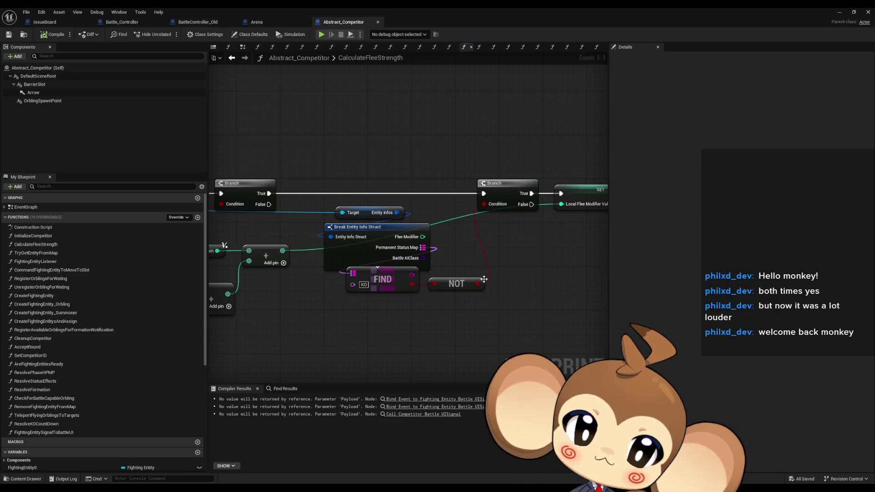
pyautogui.moveTo(479, 279)
pyautogui.mouseDown()
pyautogui.moveTo(515, 292)
pyautogui.moveTo(574, 275)
pyautogui.moveTo(219, 223)
pyautogui.moveTo(422, 251)
pyautogui.moveTo(242, 242)
pyautogui.moveTo(446, 291)
pyautogui.mouseUp()
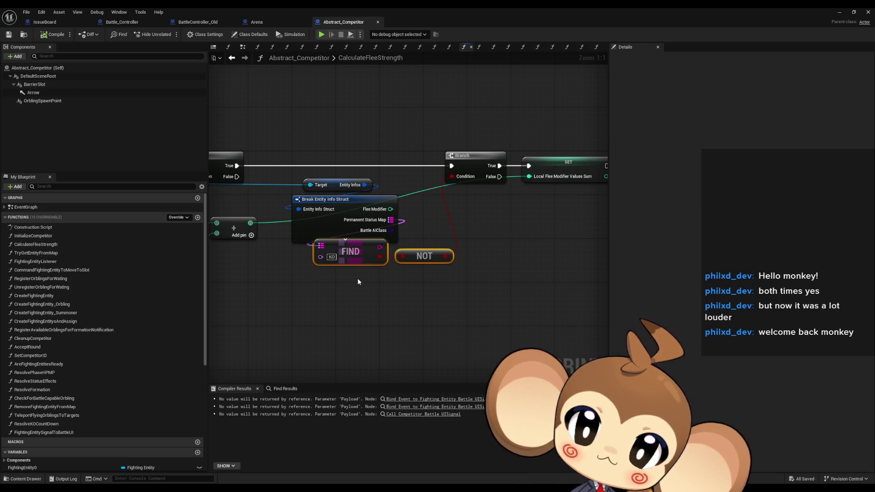
pyautogui.moveTo(358, 278); pyautogui.dragTo(484, 299)
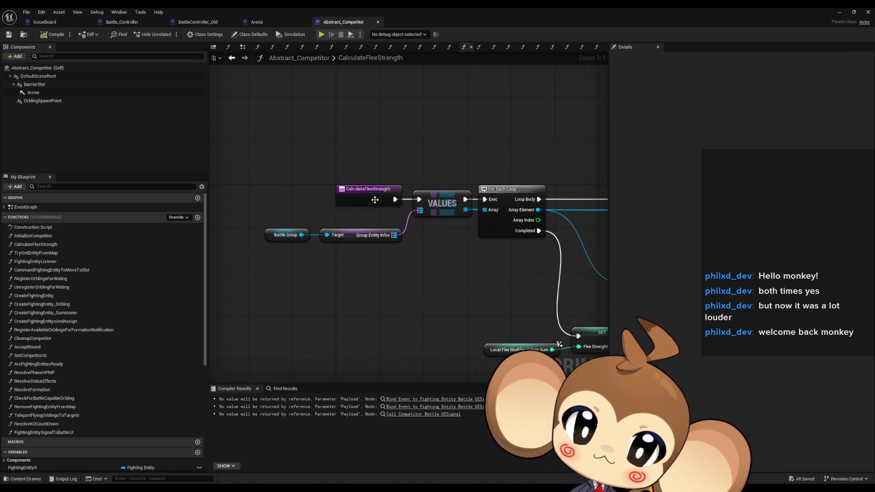
pyautogui.rightClick(377, 201)
pyautogui.moveTo(424, 273)
pyautogui.click(486, 298)
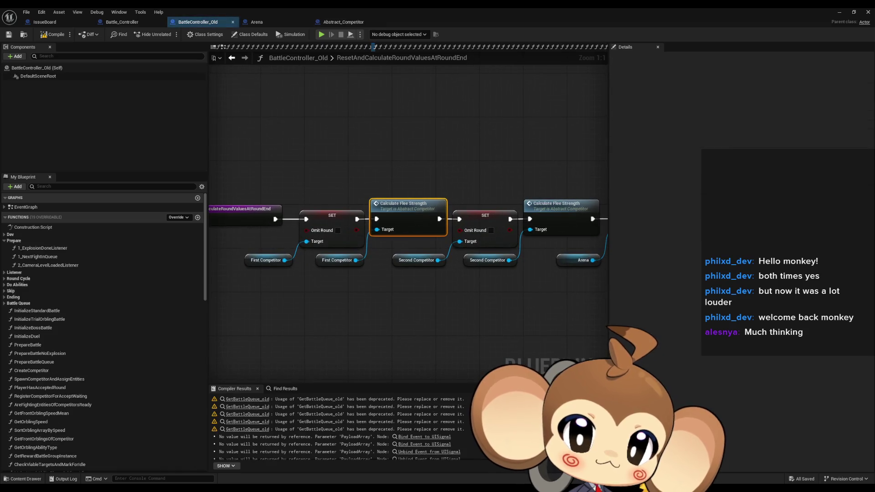
# Step: Locate the Calculate Flee Strength call in ResetAndCalculateRoundValuesAtRoundEnd and shrink the editor into a window moved up-left
pyautogui.moveTo(397, 175); pyautogui.dragTo(491, 175)
pyautogui.click(319, 214)
pyautogui.click(497, 203)
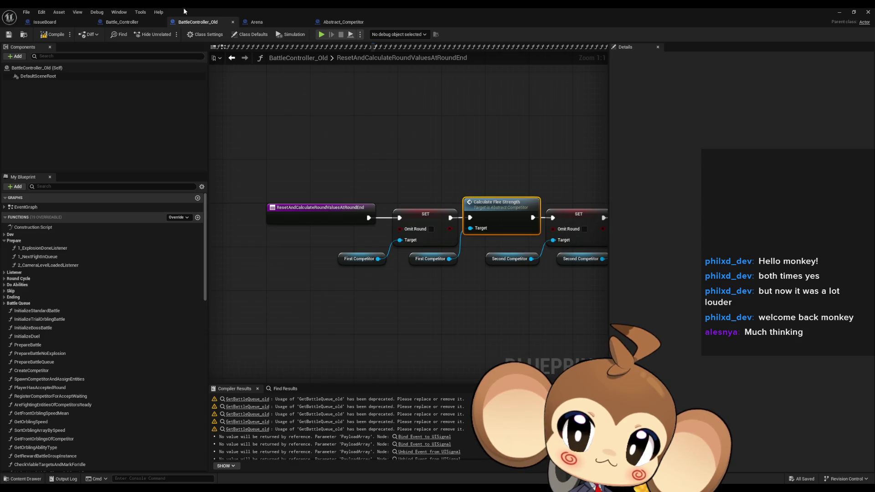
pyautogui.doubleClick(196, 7)
pyautogui.moveTo(356, 113)
pyautogui.mouseDown()
pyautogui.moveTo(331, 78)
pyautogui.moveTo(254, 41)
pyautogui.moveTo(138, 57)
pyautogui.mouseUp()
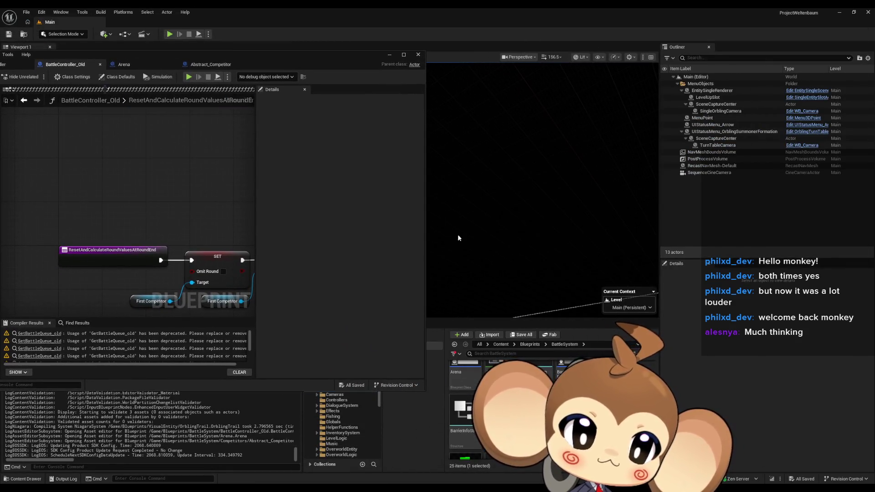
# Step: Browse to Blueprints > Battle > BattleCompetitorGroup and open Abstract_BattleCompetitor in a maximized editor
pyautogui.click(529, 345)
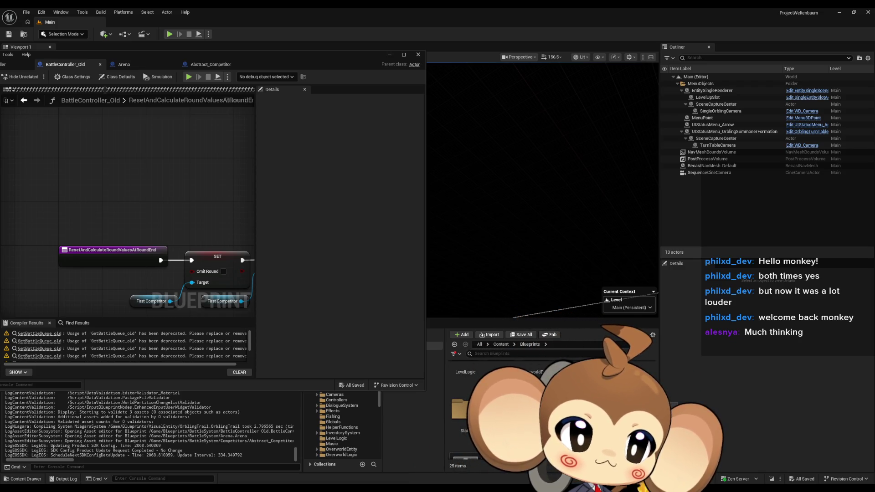
pyautogui.scroll(1, 524, 410)
pyautogui.scroll(1, 524, 410)
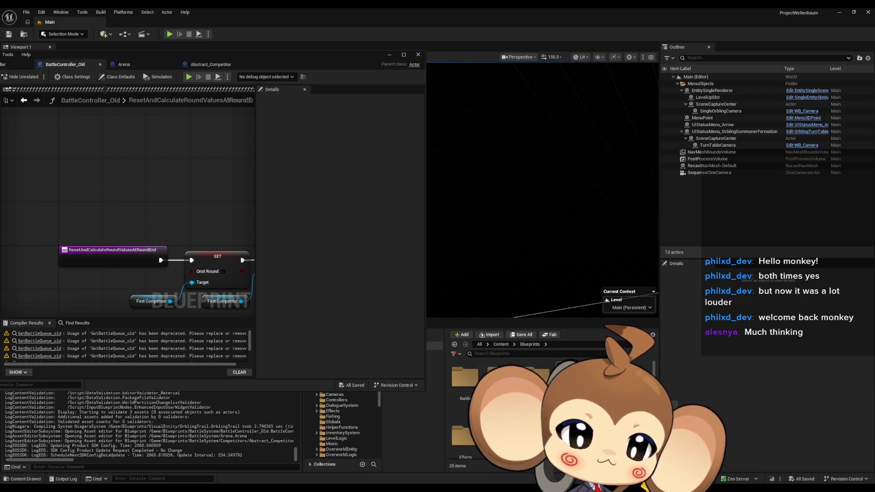
pyautogui.click(472, 385)
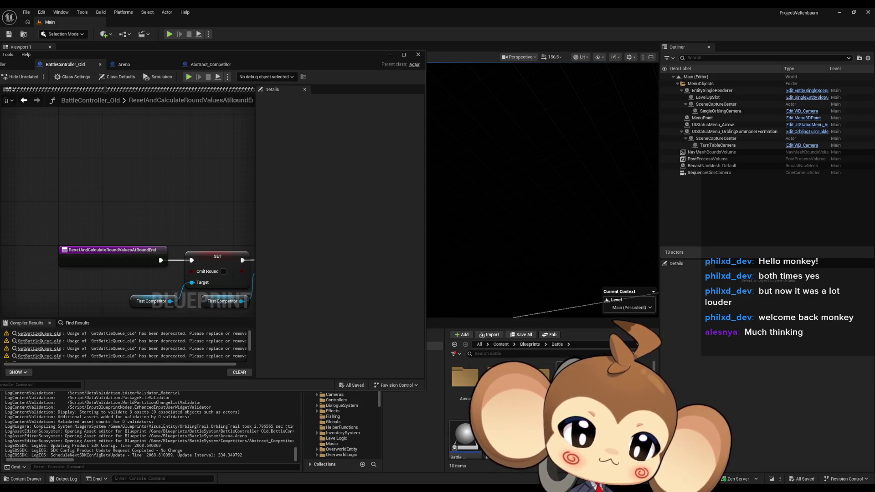
pyautogui.doubleClick(500, 378)
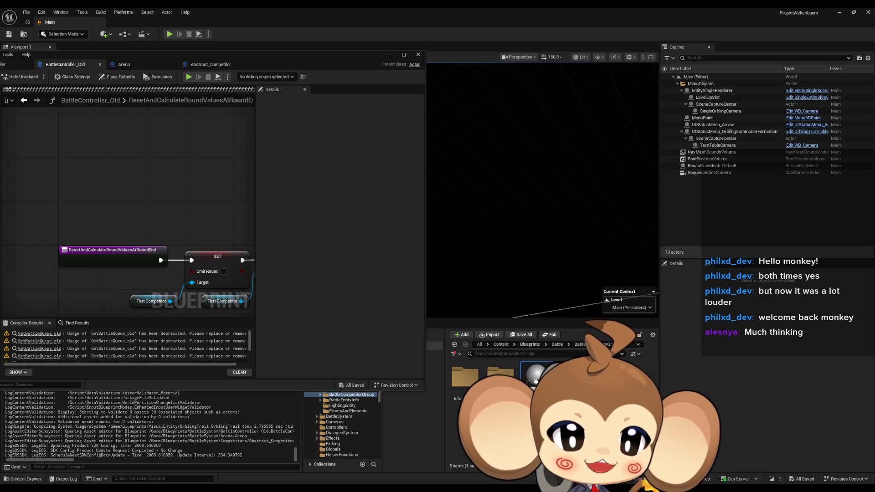
pyautogui.doubleClick(535, 380)
pyautogui.doubleClick(222, 53)
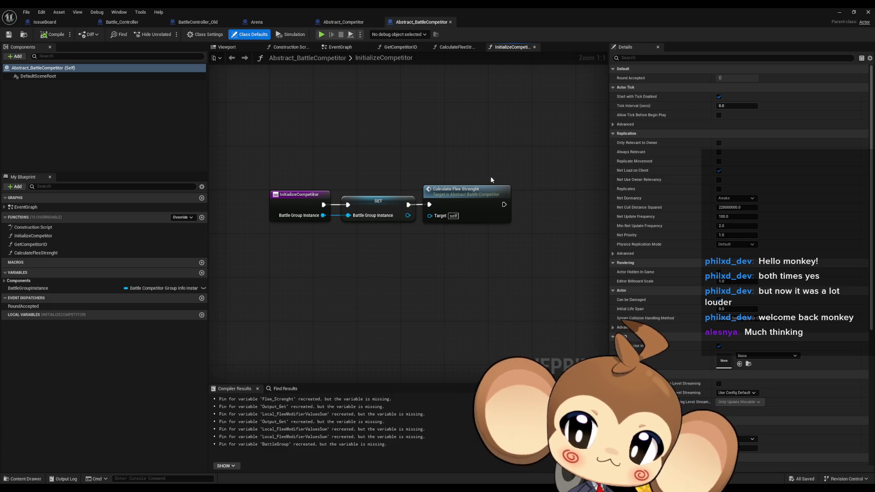
# Step: Inspect the BattleGroupInstance variable and open the GetCompetitorID and CalculateFleeStrenght function graphs
pyautogui.click(59, 285)
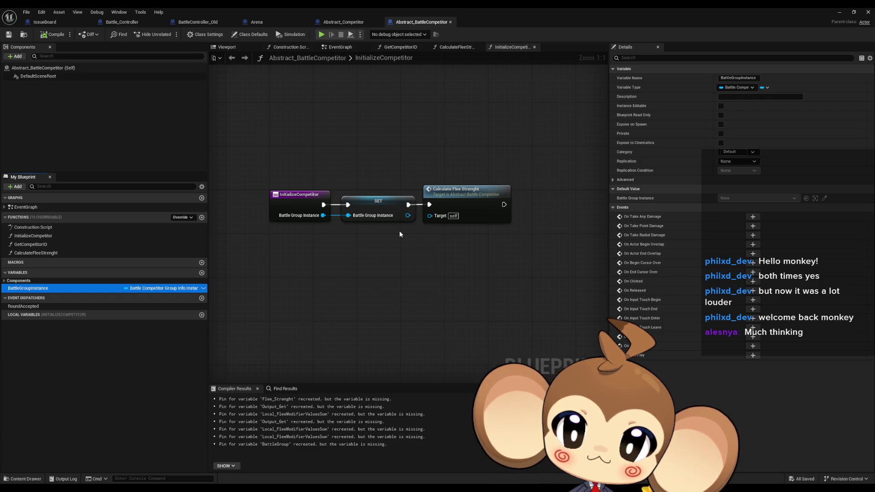
pyautogui.click(406, 264)
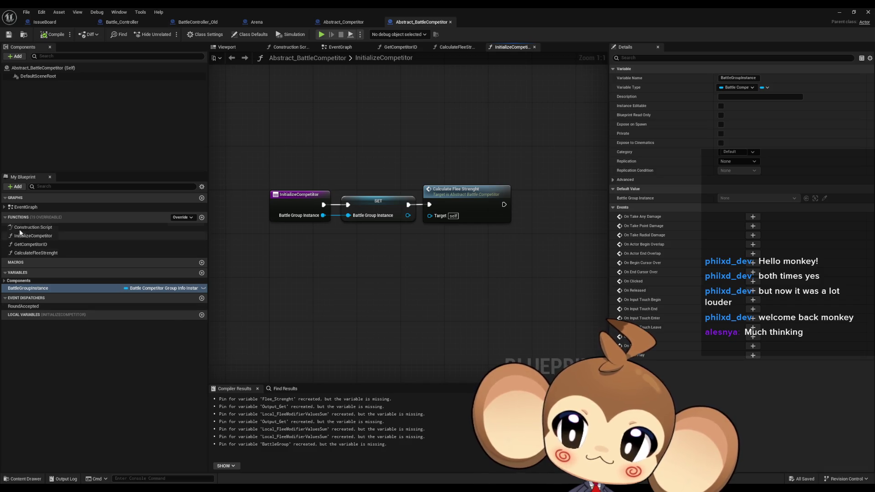
pyautogui.doubleClick(32, 245)
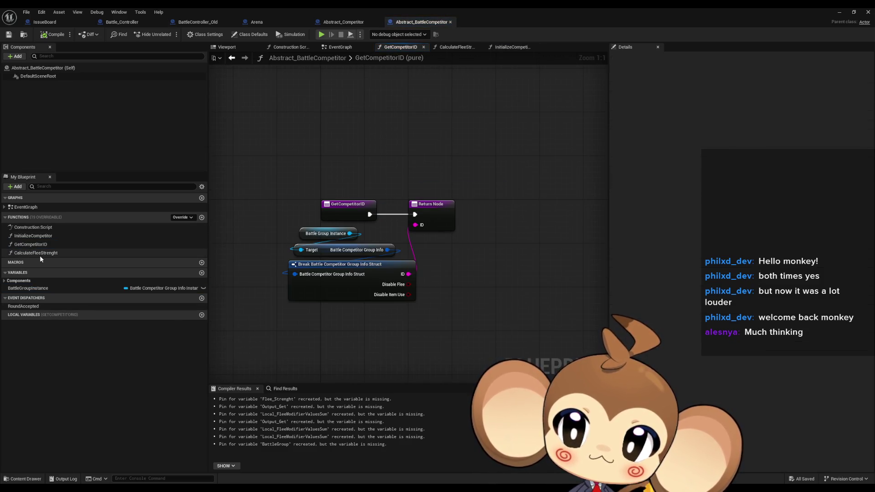
pyautogui.doubleClick(39, 256)
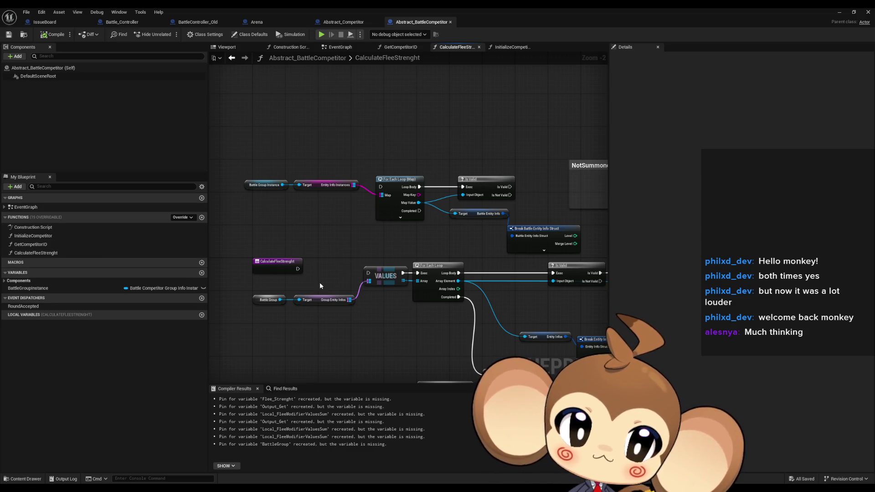
pyautogui.moveTo(299, 287); pyautogui.dragTo(368, 287)
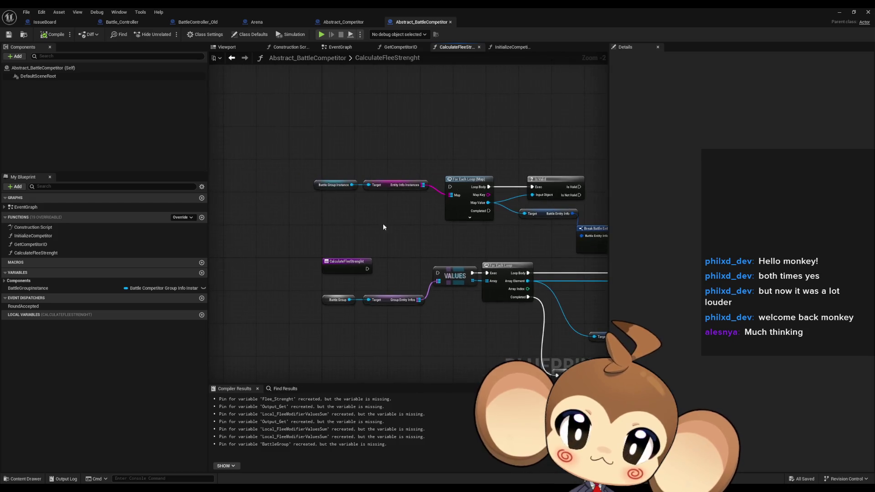
# Step: Restore the Blueprint window, move it aside to reveal the level, then maximize it again
pyautogui.doubleClick(412, 8)
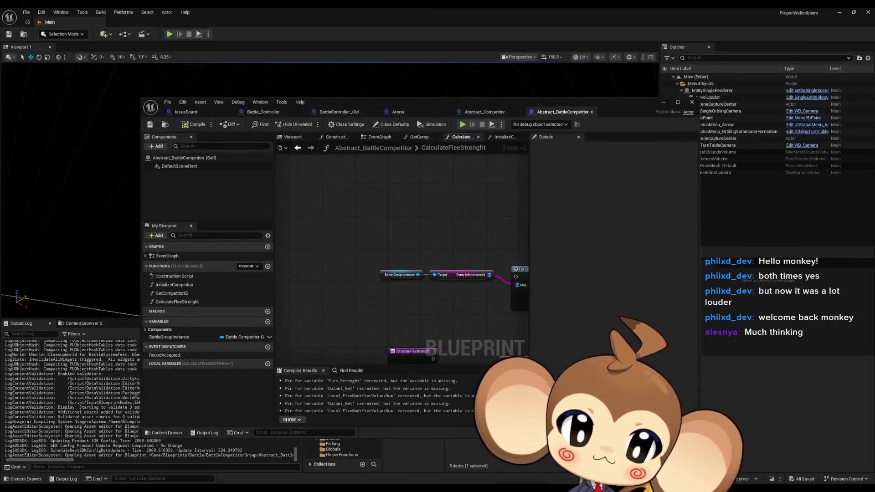
pyautogui.moveTo(527, 103); pyautogui.dragTo(285, 67)
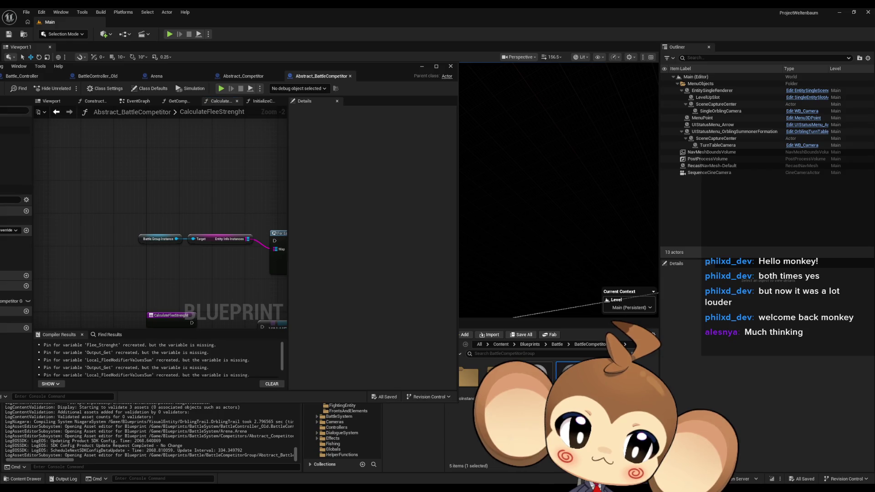
pyautogui.moveTo(225, 68); pyautogui.dragTo(425, 118)
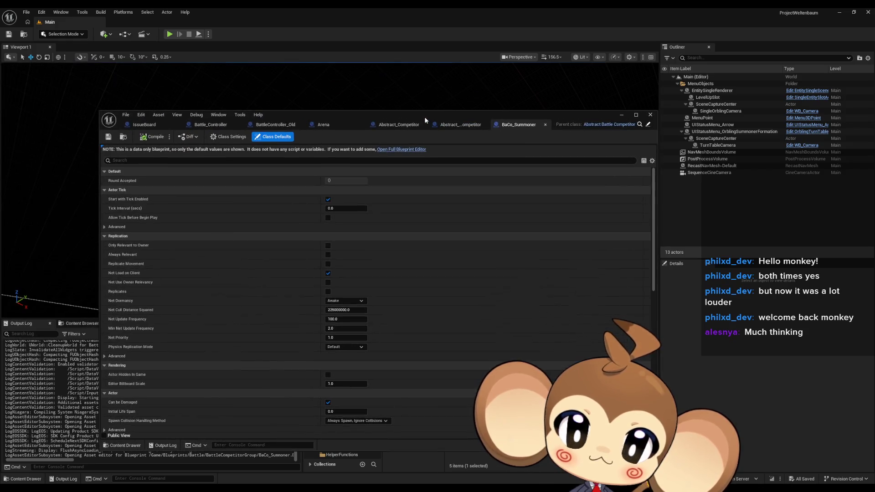
pyautogui.doubleClick(425, 118)
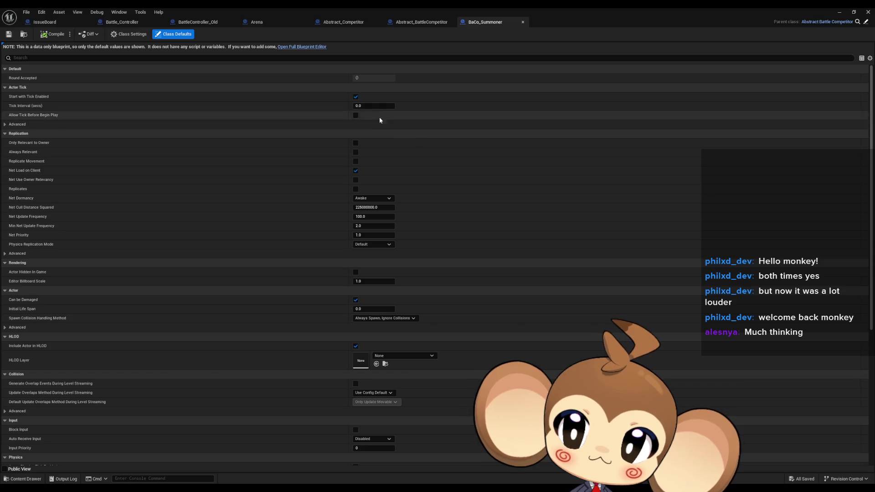
# Step: Open Abstract_BattleCompetitor's InitializeCompetitor graph, reorder tabs (Abstract_BattleCompetitor third, BaCo_Summoner fourth), and return to Battle_Controller
pyautogui.click(415, 23)
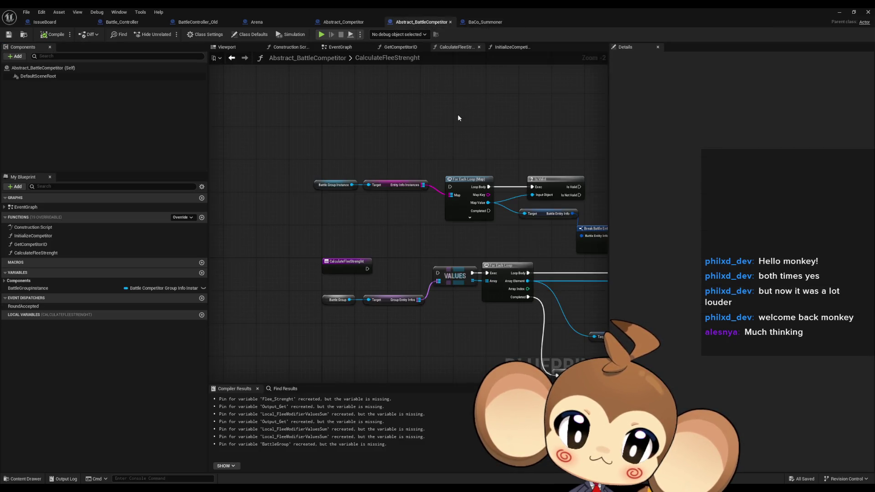
pyautogui.doubleClick(45, 236)
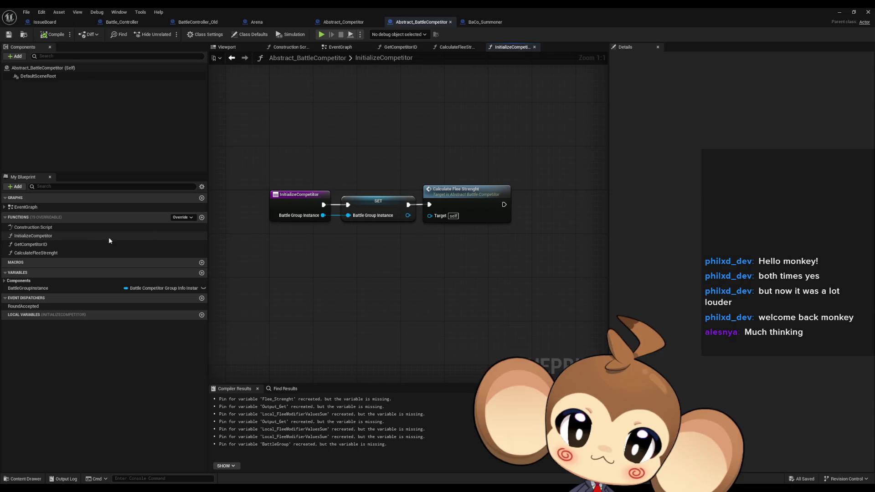
pyautogui.moveTo(410, 22); pyautogui.dragTo(196, 21)
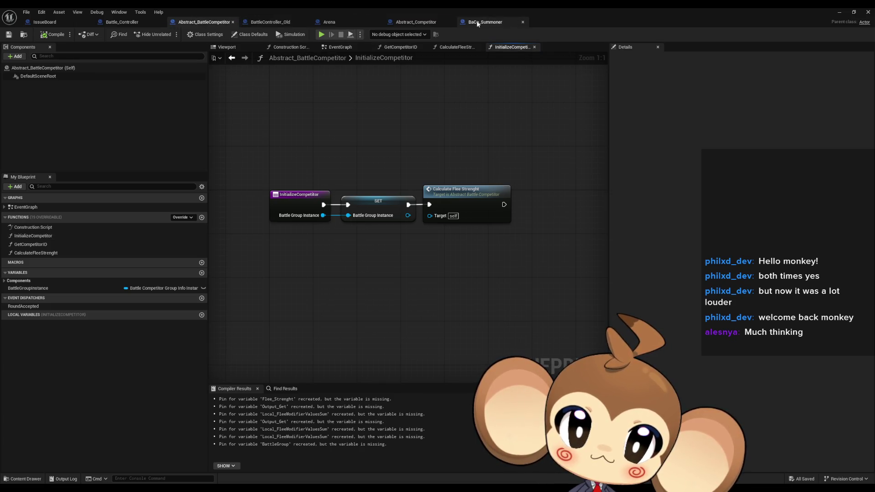
pyautogui.moveTo(477, 22); pyautogui.dragTo(283, 24)
pyautogui.click(118, 22)
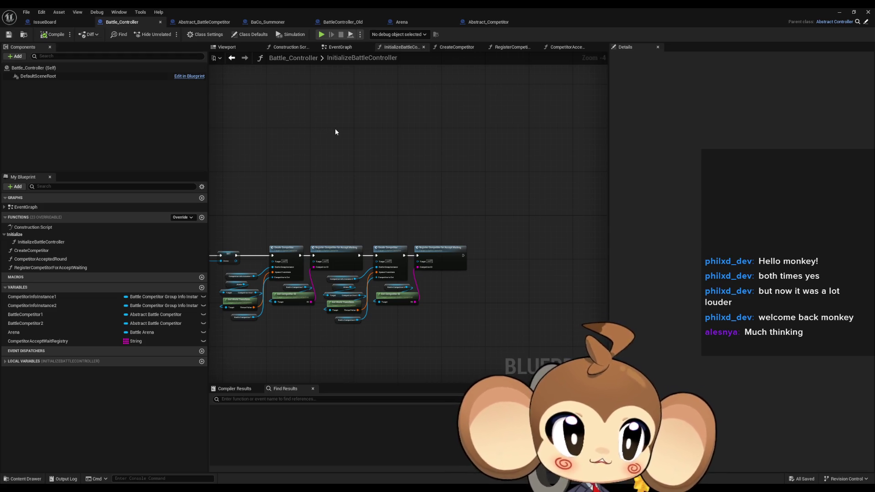
# Step: Pan the InitializeBattleController graph to view the entry, SET and SpawnActor nodes
pyautogui.moveTo(334, 130); pyautogui.dragTo(432, 132)
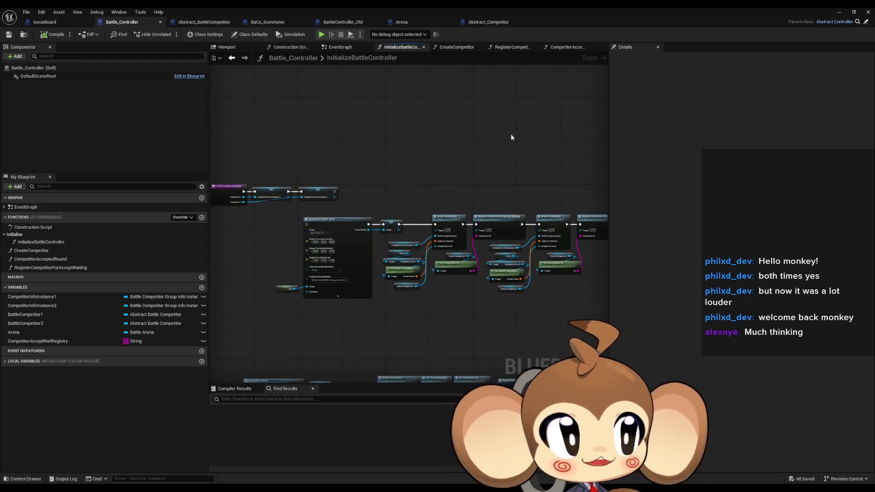
pyautogui.moveTo(348, 233); pyautogui.dragTo(381, 225)
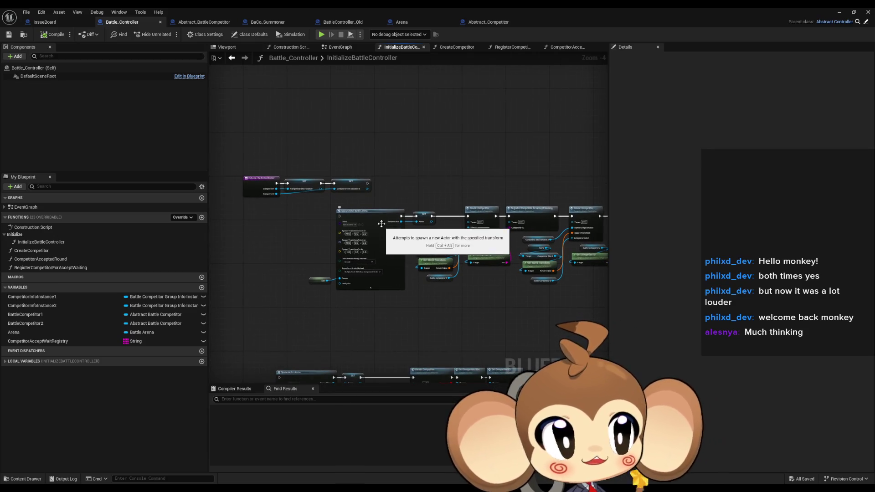
pyautogui.moveTo(340, 188)
pyautogui.mouseDown()
pyautogui.moveTo(459, 278)
pyautogui.moveTo(439, 248)
pyautogui.moveTo(458, 302)
pyautogui.mouseUp()
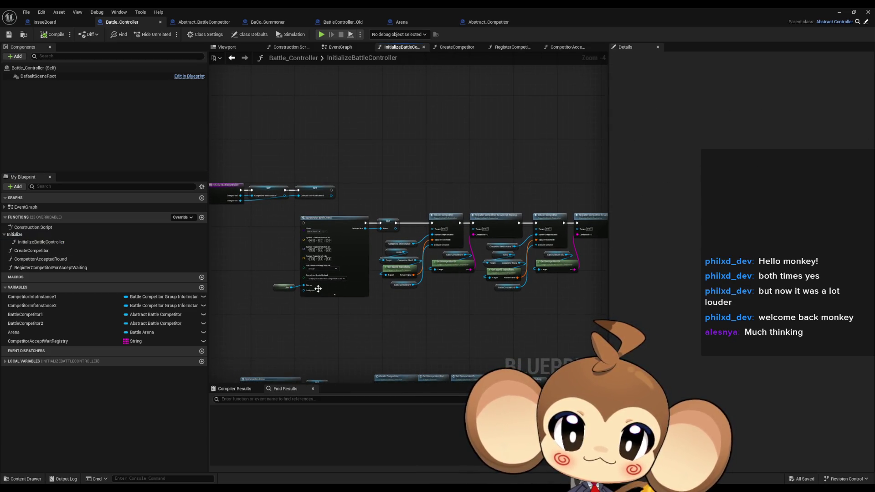
pyautogui.moveTo(318, 289); pyautogui.dragTo(358, 315)
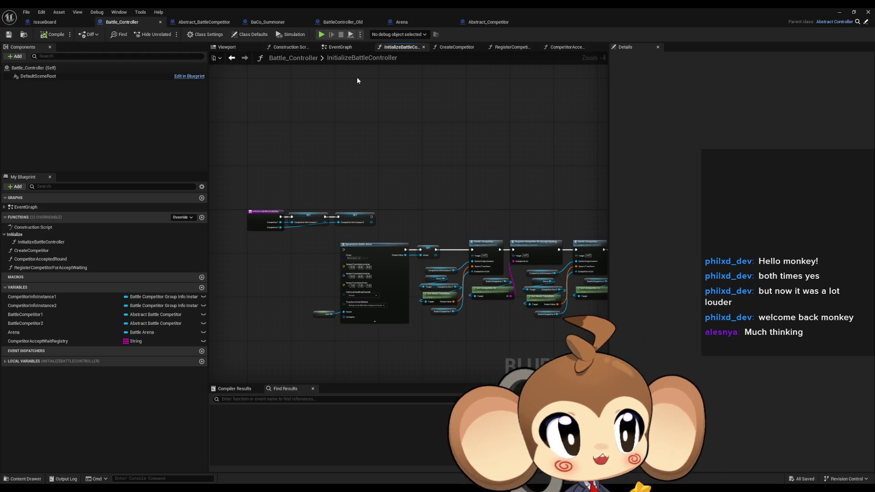
# Step: Switch to the IssueBoard blueprint and zoom out of its EventGraph
pyautogui.click(26, 12)
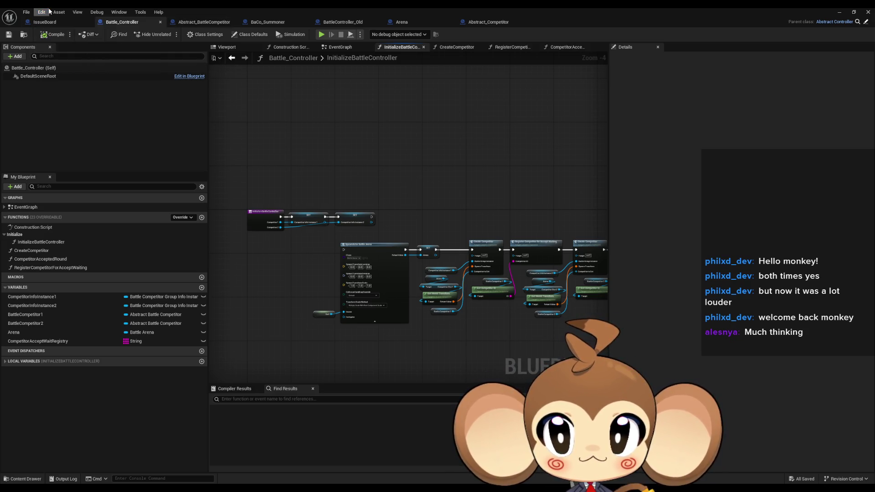
pyautogui.click(44, 22)
pyautogui.scroll(-5, 392, 130)
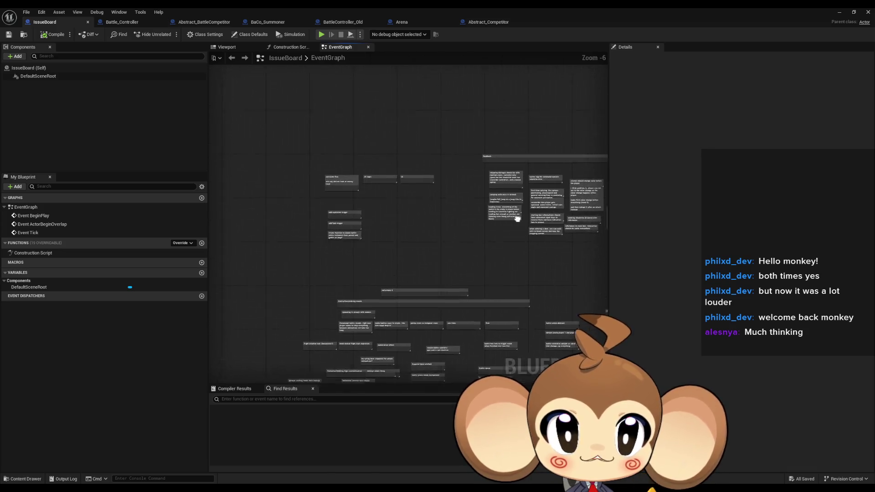
# Step: Pan across the IssueBoard EventGraph past the red comment boxes to the disabled-node notes
pyautogui.scroll(-6, 466, 264)
pyautogui.moveTo(466, 263)
pyautogui.mouseDown()
pyautogui.moveTo(400, 158)
pyautogui.moveTo(406, 179)
pyautogui.moveTo(392, 232)
pyautogui.moveTo(494, 139)
pyautogui.moveTo(538, 164)
pyautogui.moveTo(586, 240)
pyautogui.moveTo(547, 182)
pyautogui.moveTo(513, 193)
pyautogui.moveTo(309, 111)
pyautogui.moveTo(394, 178)
pyautogui.moveTo(365, 172)
pyautogui.moveTo(301, 233)
pyautogui.moveTo(399, 261)
pyautogui.mouseUp()
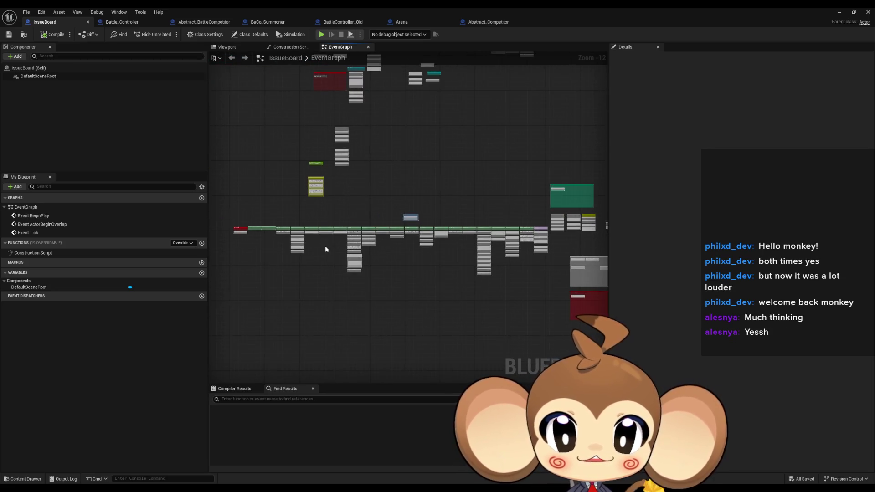
pyautogui.moveTo(349, 116); pyautogui.dragTo(358, 241)
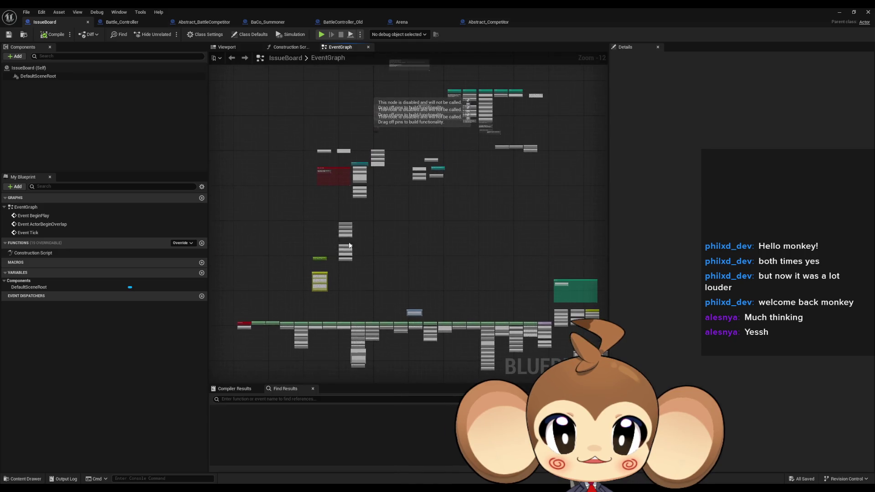
pyautogui.moveTo(494, 104); pyautogui.dragTo(417, 194)
pyautogui.moveTo(461, 111)
pyautogui.mouseDown()
pyautogui.moveTo(345, 256)
pyautogui.moveTo(388, 277)
pyautogui.moveTo(353, 152)
pyautogui.moveTo(406, 354)
pyautogui.mouseUp()
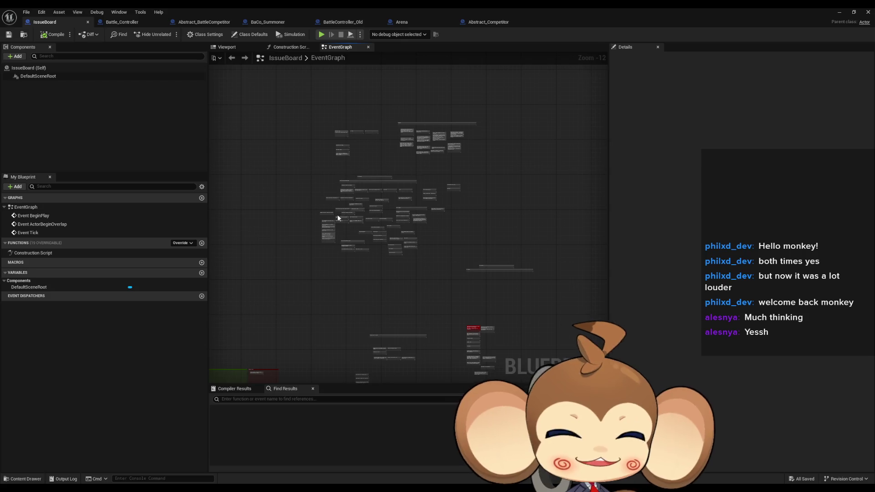
pyautogui.moveTo(360, 300); pyautogui.dragTo(390, 326)
pyautogui.moveTo(487, 334)
pyautogui.mouseDown()
pyautogui.moveTo(472, 255)
pyautogui.moveTo(460, 318)
pyautogui.moveTo(443, 313)
pyautogui.mouseUp()
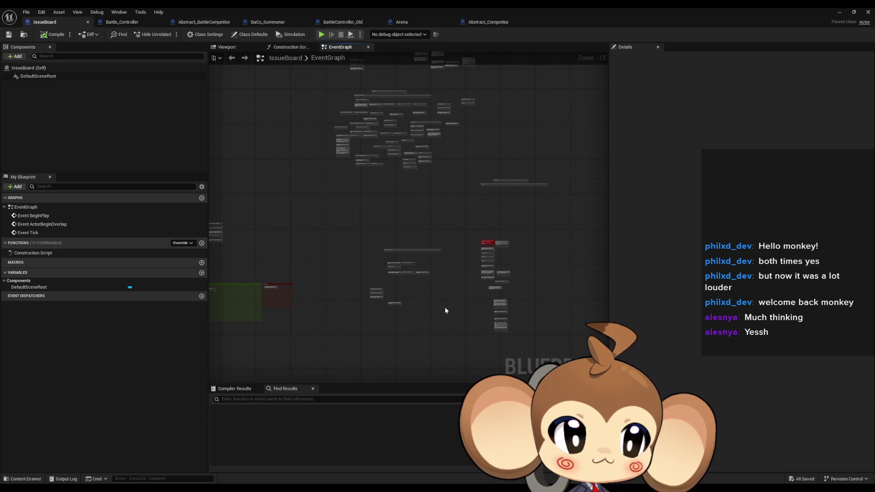
pyautogui.moveTo(425, 289)
pyautogui.mouseDown()
pyautogui.moveTo(421, 324)
pyautogui.moveTo(391, 307)
pyautogui.moveTo(401, 294)
pyautogui.moveTo(433, 297)
pyautogui.mouseUp()
pyautogui.scroll(4, 432, 297)
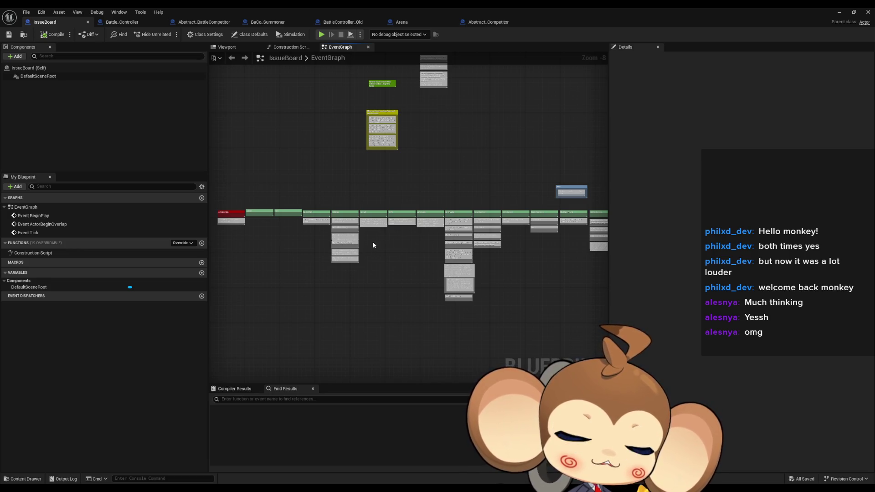
pyautogui.moveTo(350, 220)
pyautogui.mouseDown()
pyautogui.moveTo(385, 220)
pyautogui.moveTo(326, 246)
pyautogui.moveTo(398, 158)
pyautogui.moveTo(335, 276)
pyautogui.mouseUp()
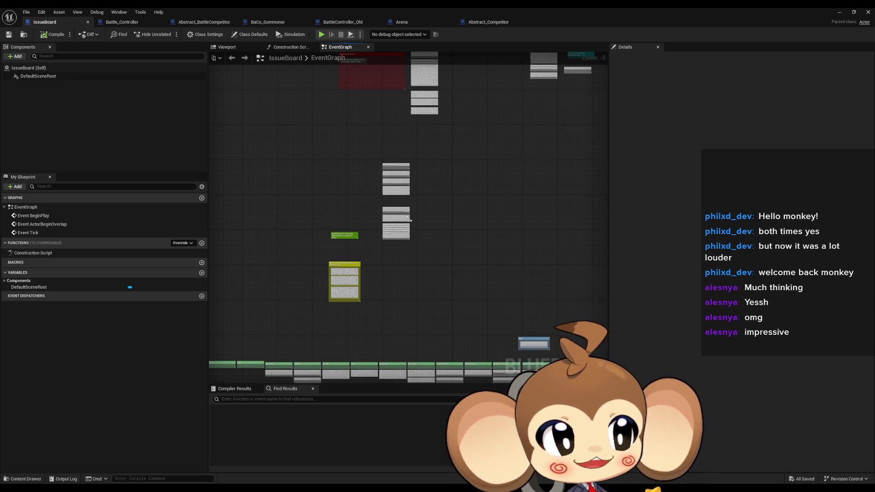
pyautogui.moveTo(522, 231)
pyautogui.mouseDown()
pyautogui.moveTo(455, 289)
pyautogui.moveTo(390, 277)
pyautogui.mouseUp()
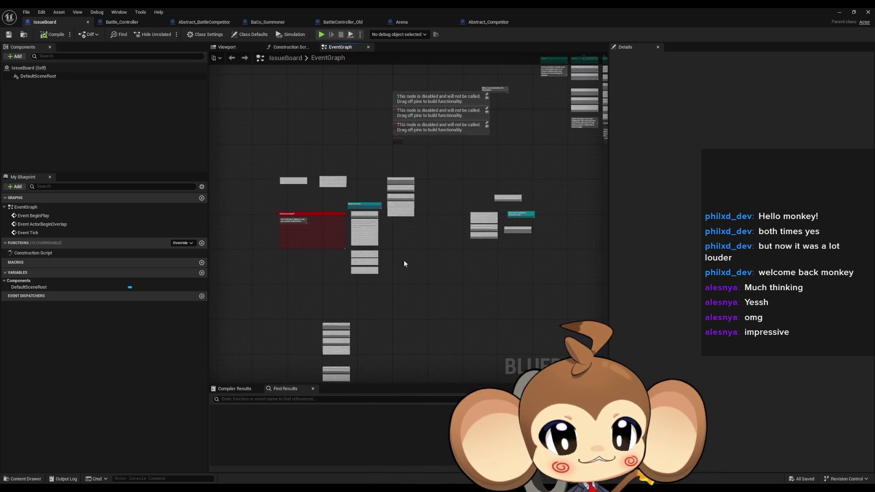
# Step: Zoom out, marquee-select the middle task-comment cluster, view the calculate flee note, and minimize the editor
pyautogui.moveTo(416, 197)
pyautogui.mouseDown()
pyautogui.moveTo(416, 229)
pyautogui.moveTo(392, 274)
pyautogui.mouseUp()
pyautogui.scroll(-2, 493, 346)
pyautogui.moveTo(494, 346); pyautogui.dragTo(317, 362)
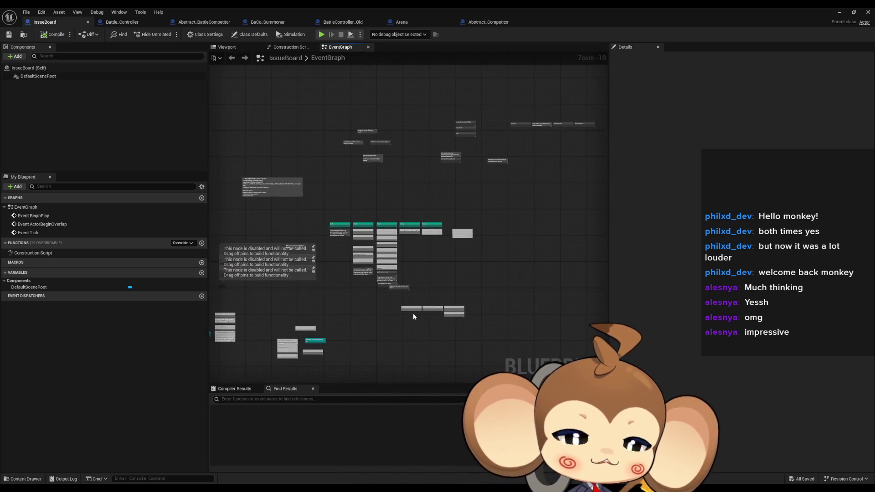
pyautogui.scroll(-2, 412, 313)
pyautogui.moveTo(368, 229)
pyautogui.mouseDown()
pyautogui.moveTo(368, 314)
pyautogui.moveTo(347, 344)
pyautogui.mouseUp()
pyautogui.moveTo(491, 242)
pyautogui.mouseDown()
pyautogui.moveTo(354, 349)
pyautogui.moveTo(403, 314)
pyautogui.mouseUp()
pyautogui.scroll(4, 354, 349)
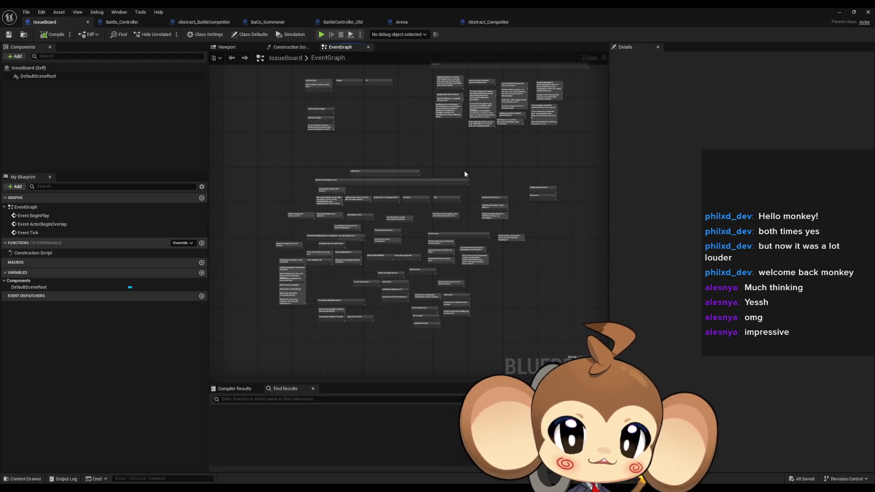
pyautogui.moveTo(244, 156); pyautogui.dragTo(566, 327)
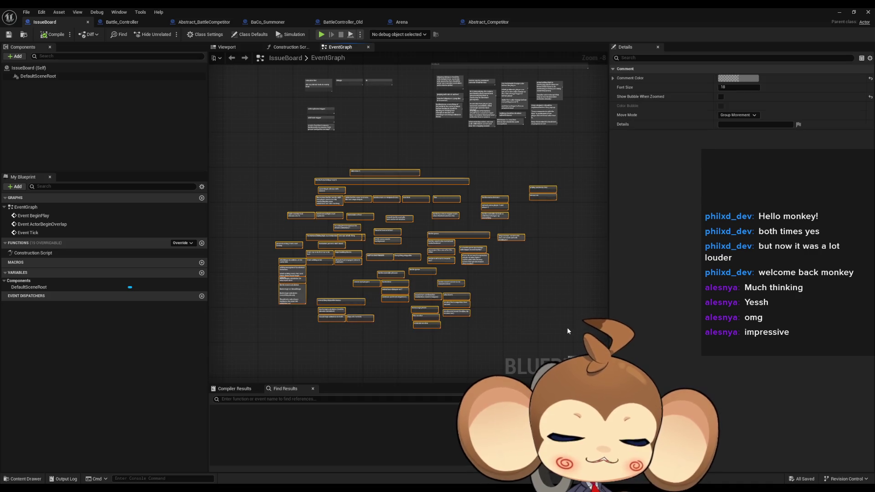
pyautogui.scroll(5, 340, 281)
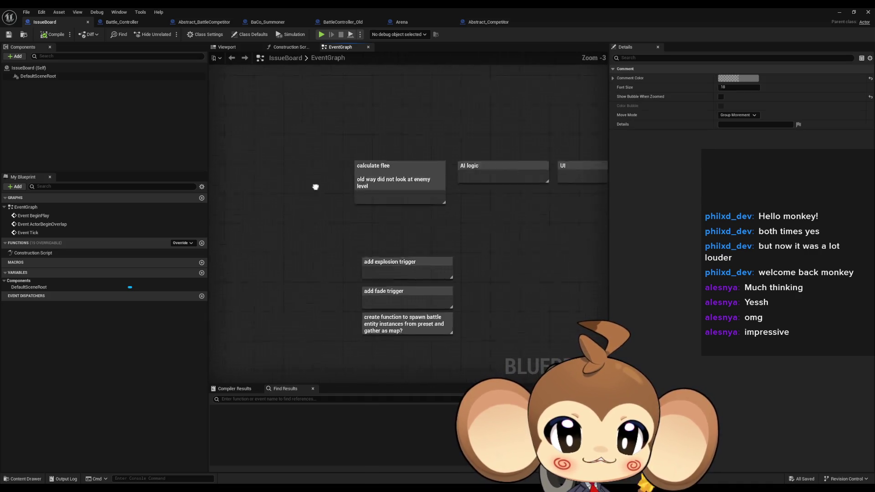
pyautogui.moveTo(557, 359); pyautogui.dragTo(416, 321)
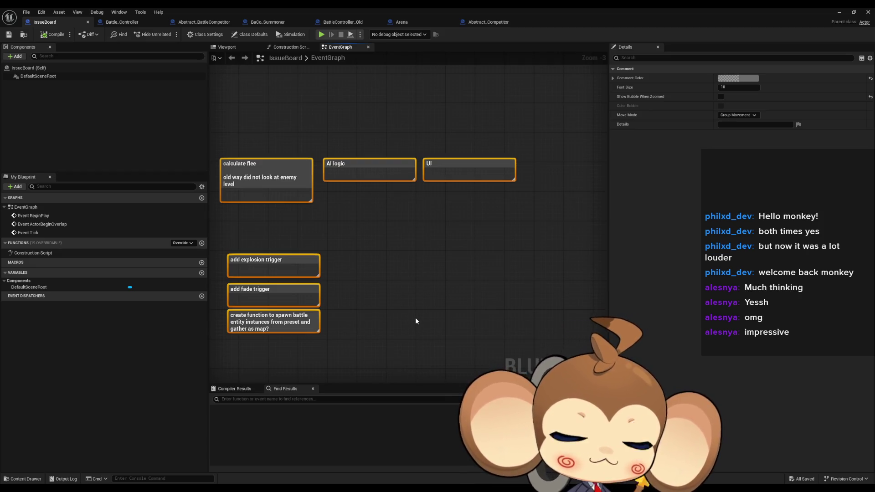
pyautogui.click(839, 12)
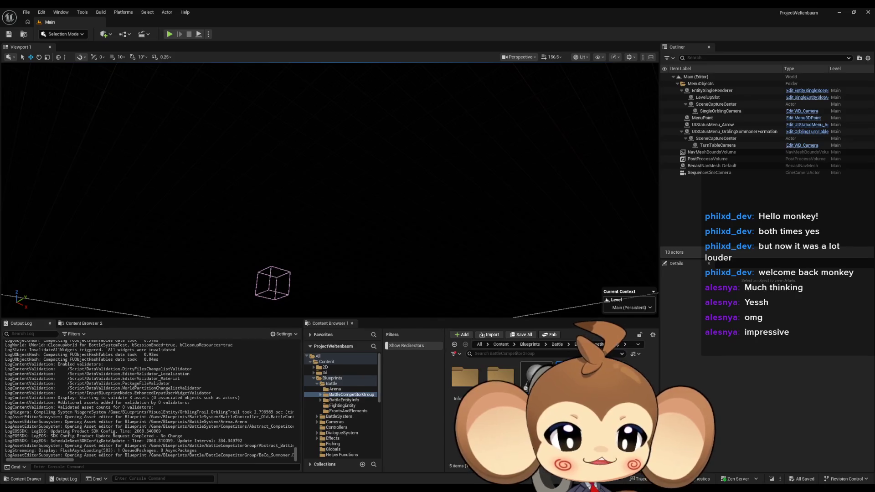
# Step: Open the StoryAndWorldbuilding blueprint from the top-level Content folder to see its World graph
pyautogui.click(326, 361)
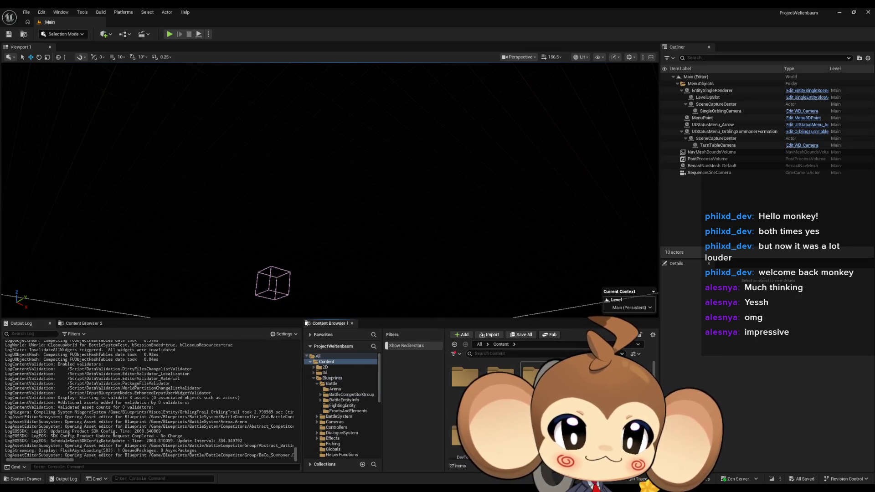
pyautogui.scroll(-1, 501, 401)
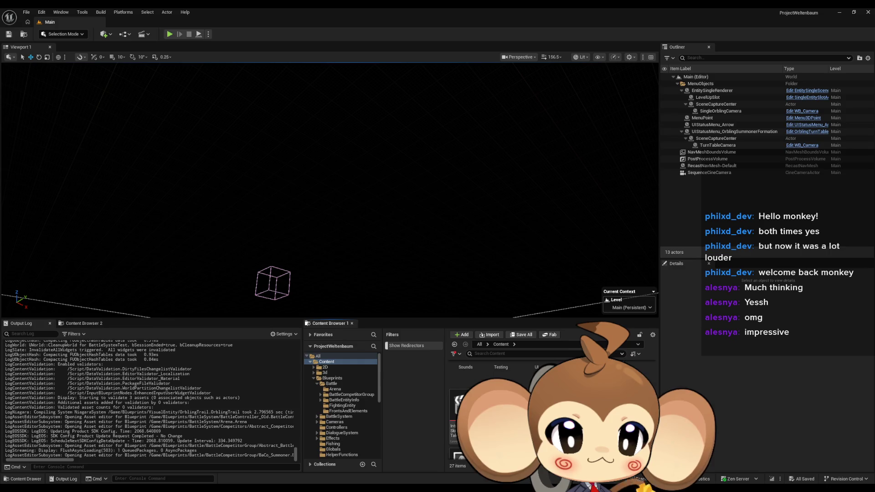
pyautogui.scroll(-1, 501, 401)
pyautogui.doubleClick(501, 401)
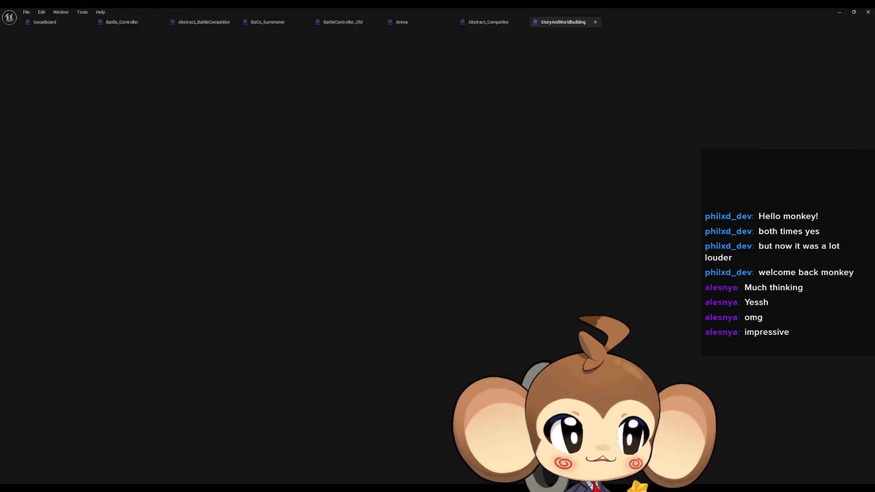
pyautogui.scroll(-7, 456, 273)
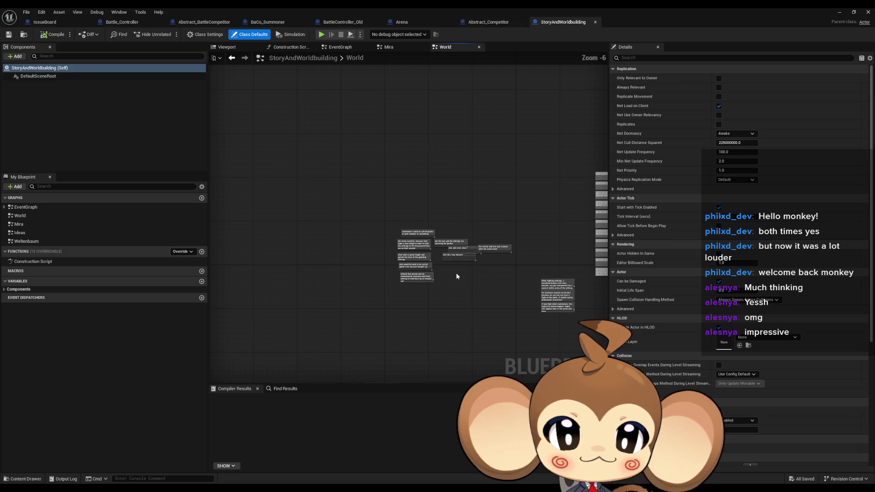
# Step: Browse the Mira and Ideas story graphs
pyautogui.scroll(-4, 412, 255)
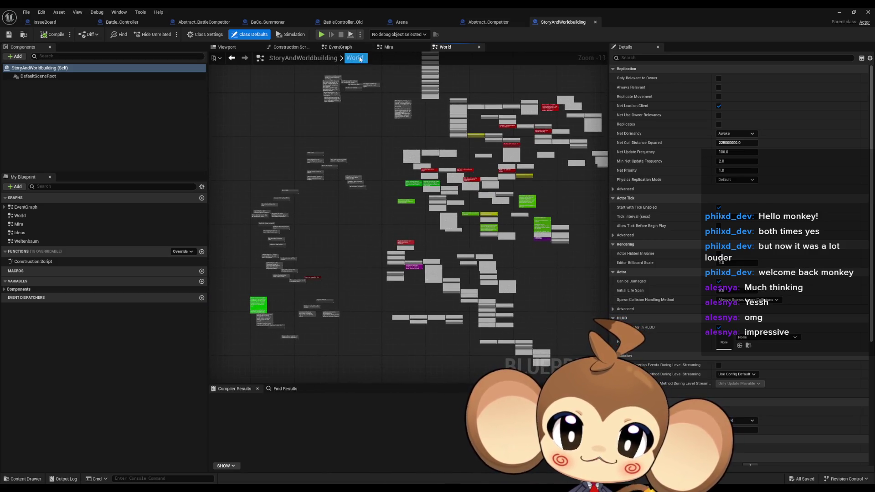
pyautogui.doubleClick(29, 225)
pyautogui.scroll(-5, 437, 210)
pyautogui.scroll(4, 456, 255)
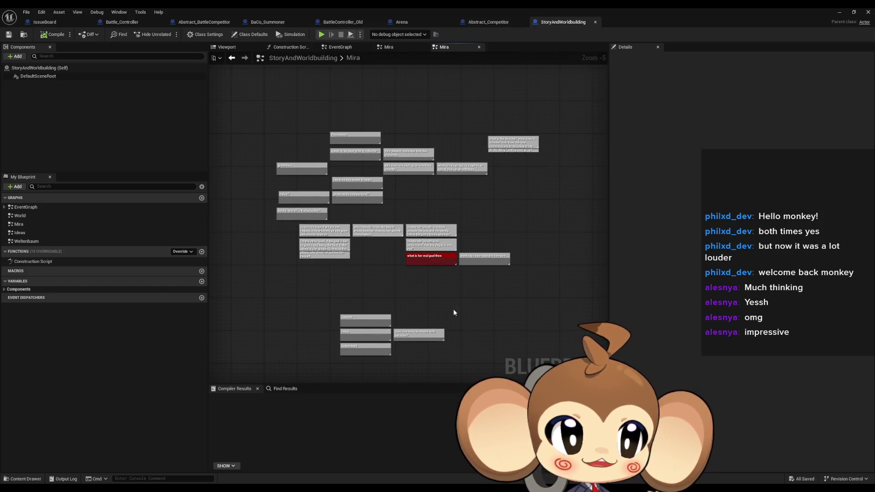
pyautogui.doubleClick(37, 232)
pyautogui.scroll(-6, 444, 280)
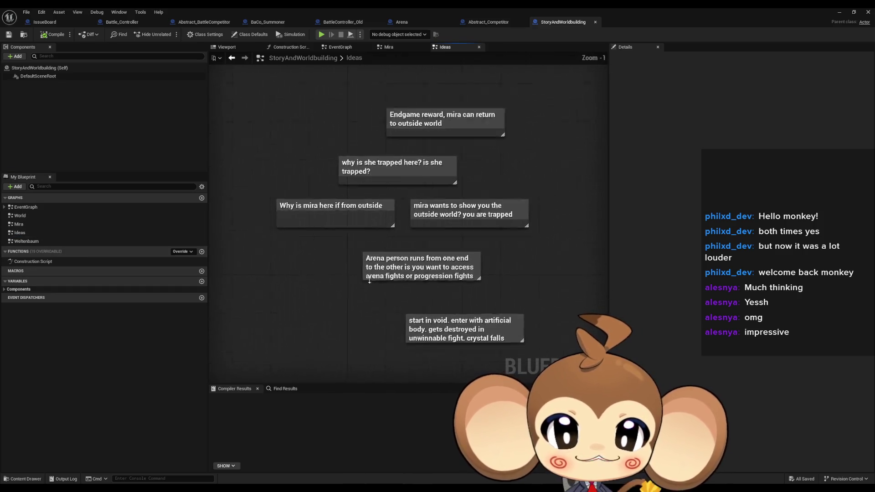
pyautogui.scroll(5, 443, 280)
# Step: Look through the Weltenbaum and World graphs, switching between them
pyautogui.click(45, 241)
pyautogui.doubleClick(45, 242)
pyautogui.scroll(-2, 295, 147)
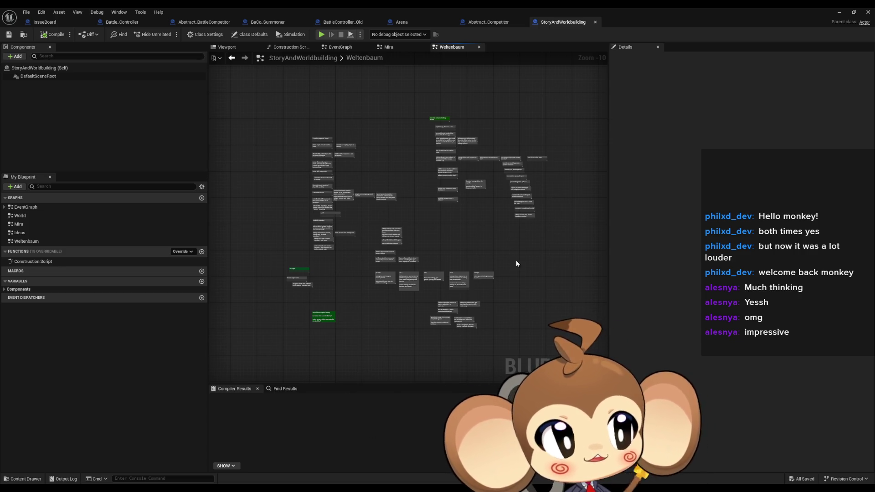
pyautogui.scroll(1, 510, 281)
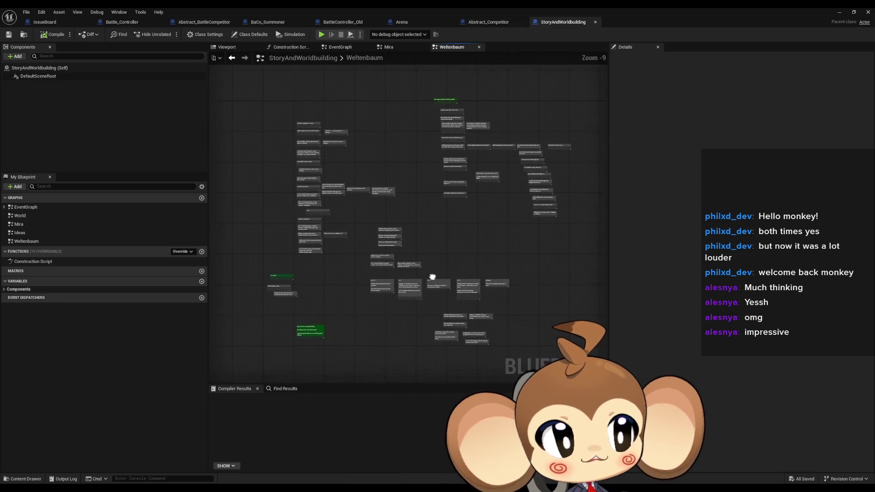
pyautogui.doubleClick(58, 218)
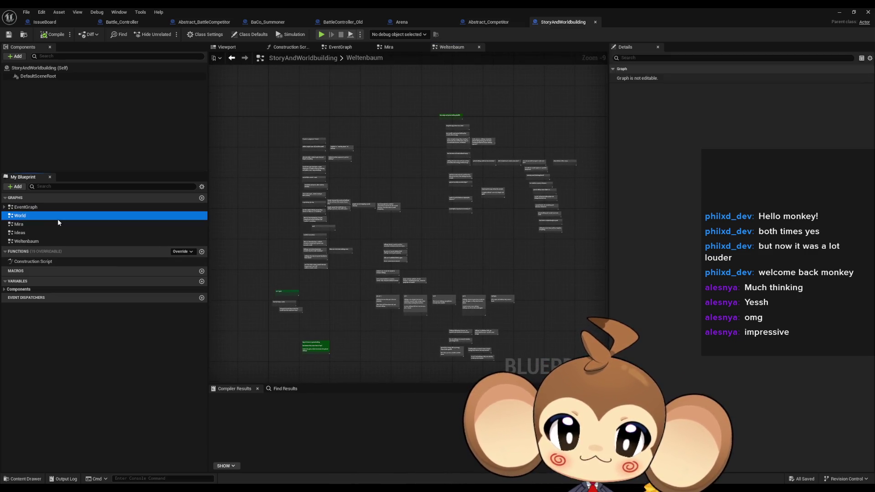
pyautogui.doubleClick(28, 241)
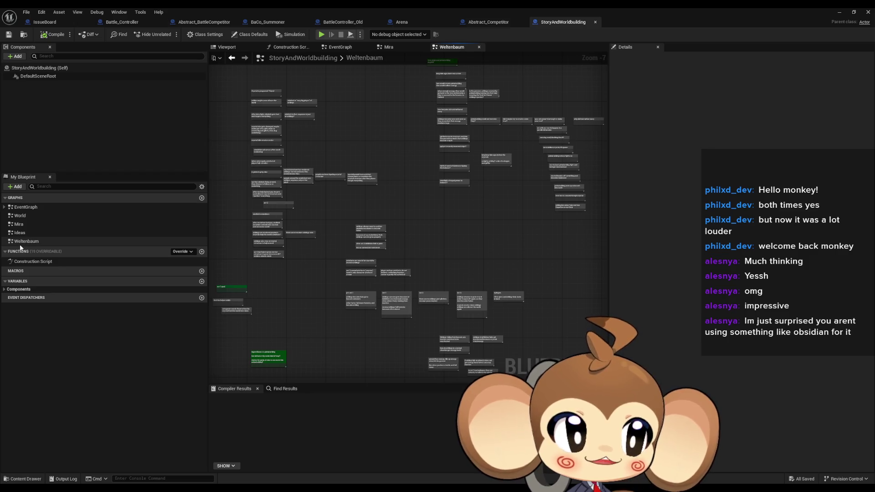
pyautogui.doubleClick(43, 216)
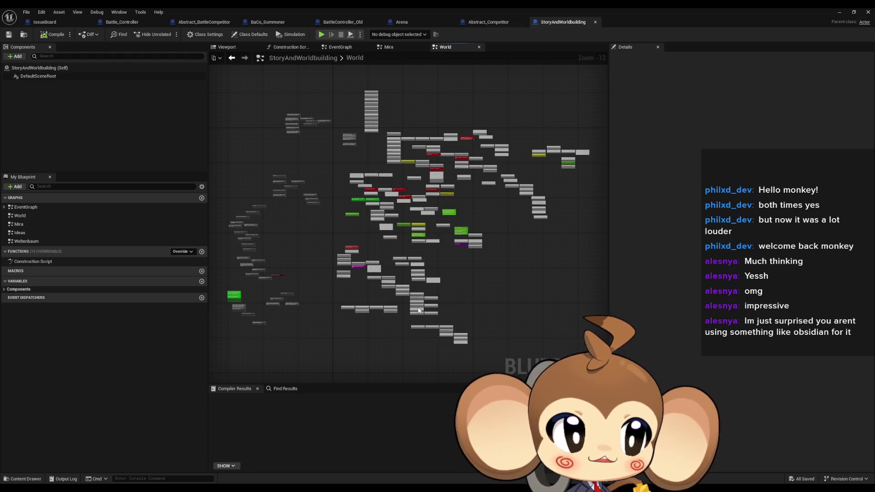
# Step: Reveal the lower World graph notes and return to the IssueBoard event graph
pyautogui.moveTo(414, 310)
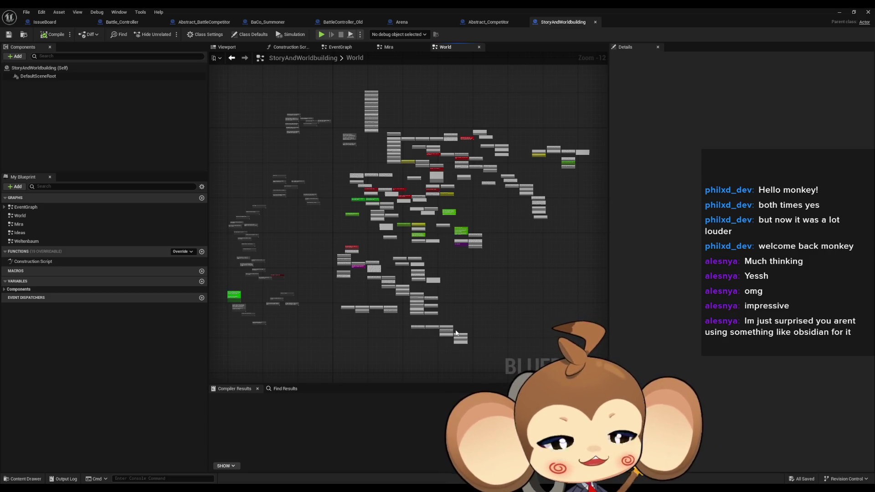
pyautogui.scroll(5, 294, 314)
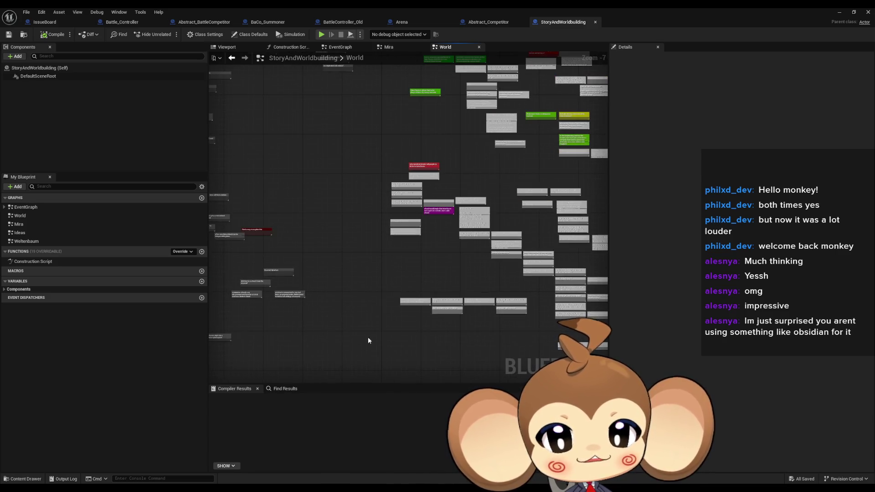
pyautogui.moveTo(365, 337); pyautogui.dragTo(399, 312)
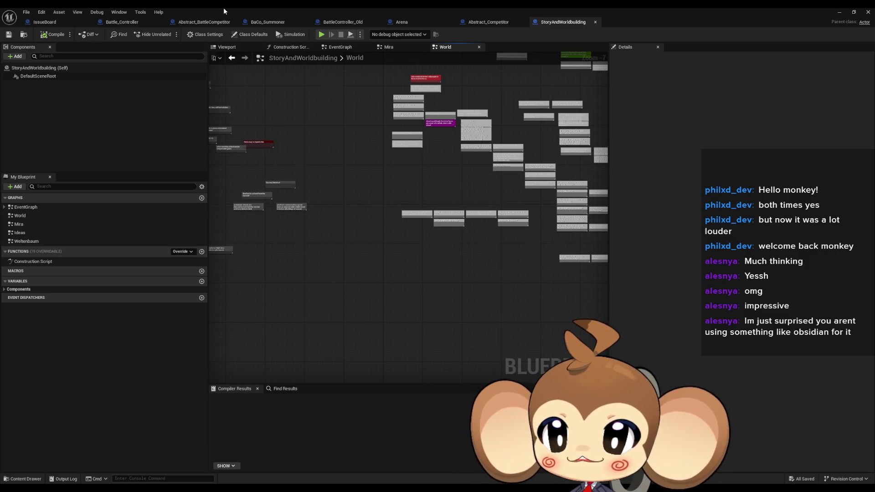
pyautogui.click(45, 22)
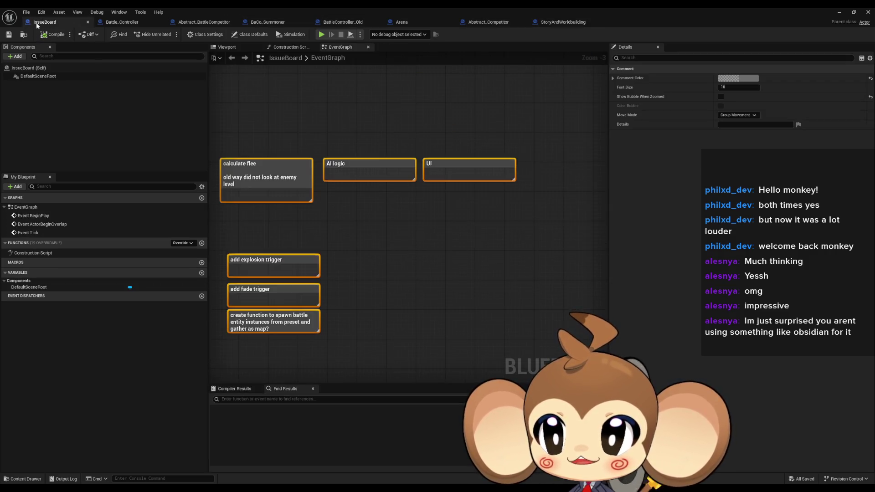
# Step: Add comments titled 'Refactor this "look ehre A"' and 'look here A' on empty canvas
pyautogui.moveTo(314, 146); pyautogui.dragTo(329, 187)
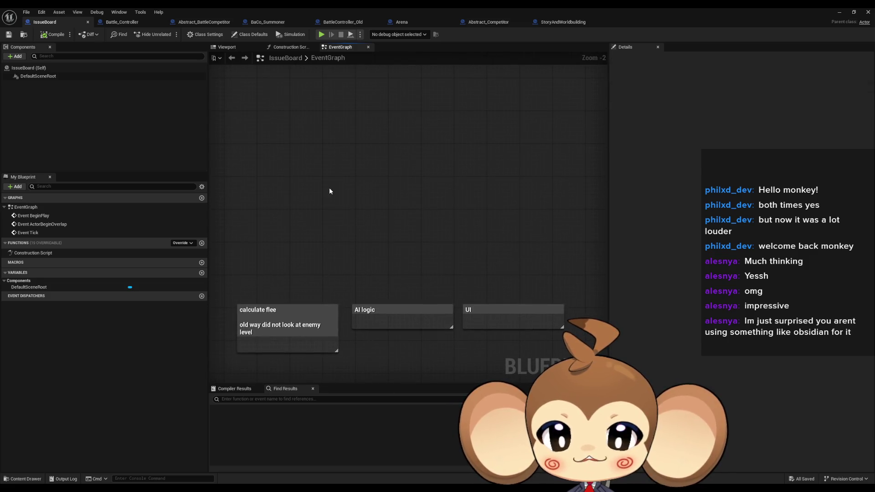
pyautogui.write('cRefactor this')
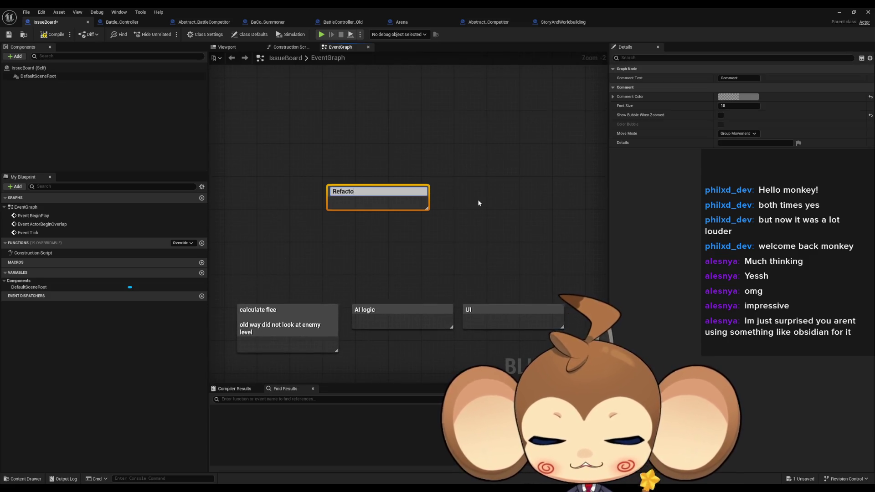
pyautogui.write(' "')
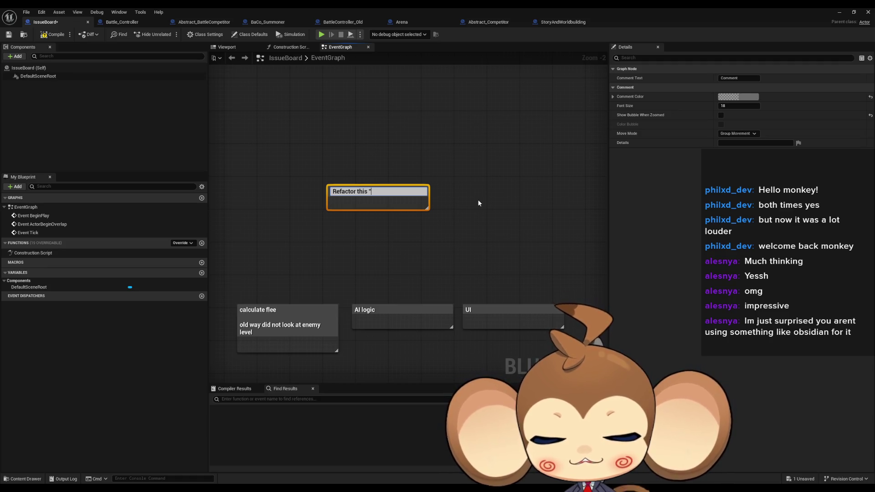
pyautogui.write('look ehre A')
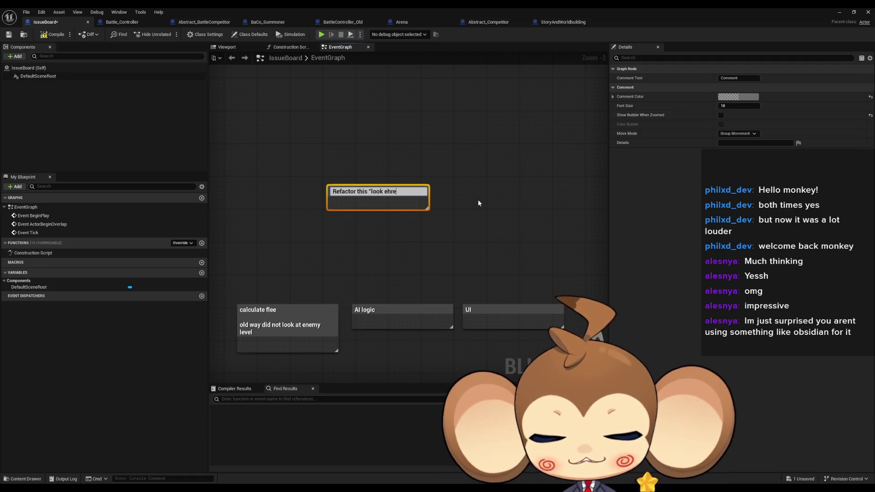
pyautogui.write('"')
pyautogui.click(461, 201)
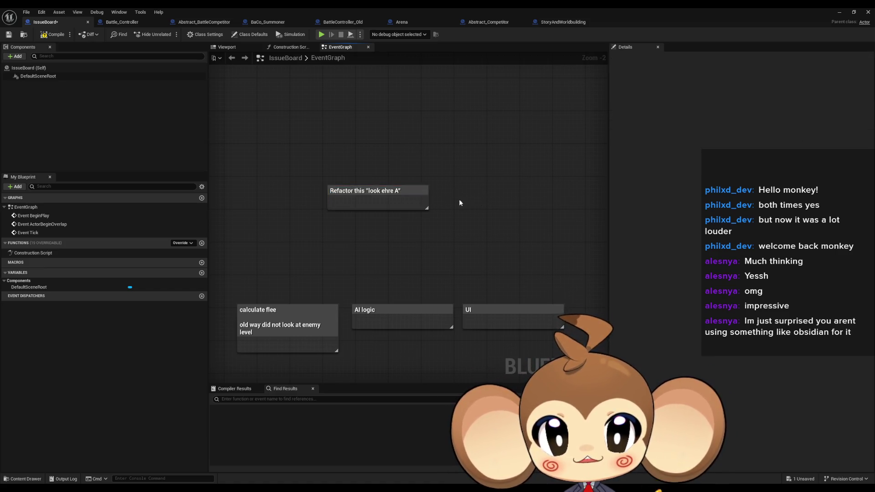
pyautogui.press('c')
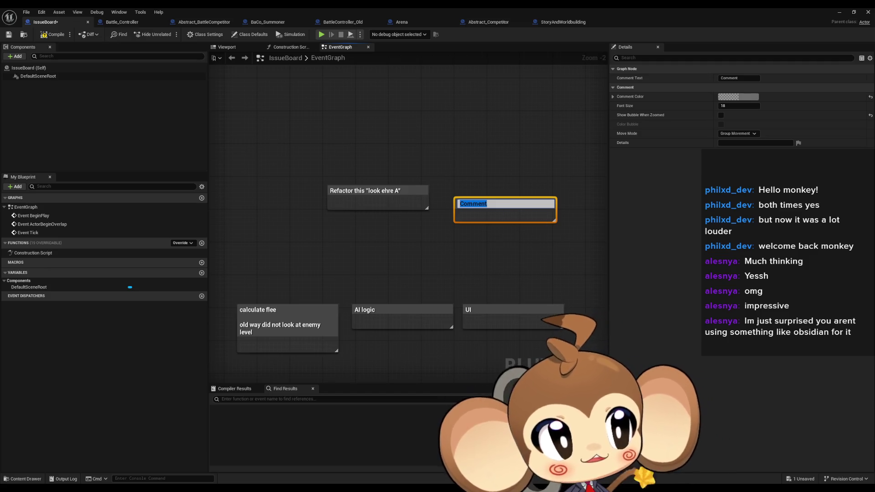
pyautogui.write('look here A')
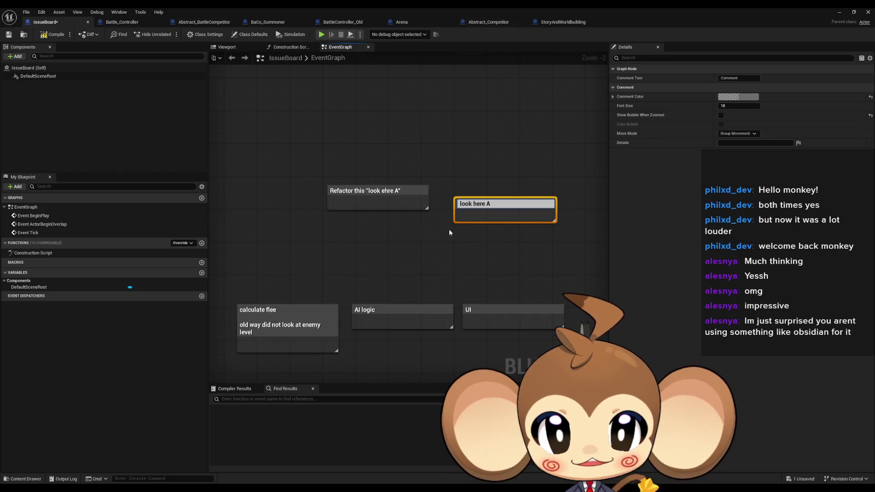
pyautogui.click(388, 191)
# Step: Fix the Refactor comment's typo to 'look here A' and search the blueprint for "look here a"
pyautogui.click(388, 191)
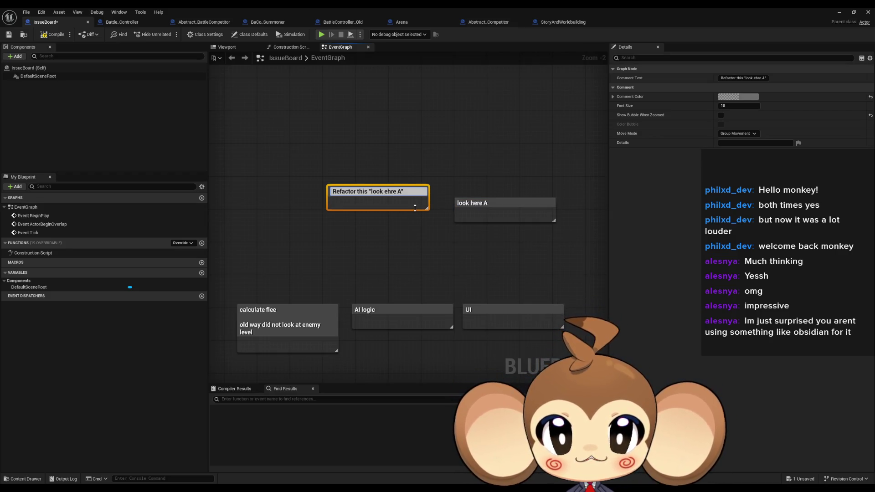
pyautogui.write('he')
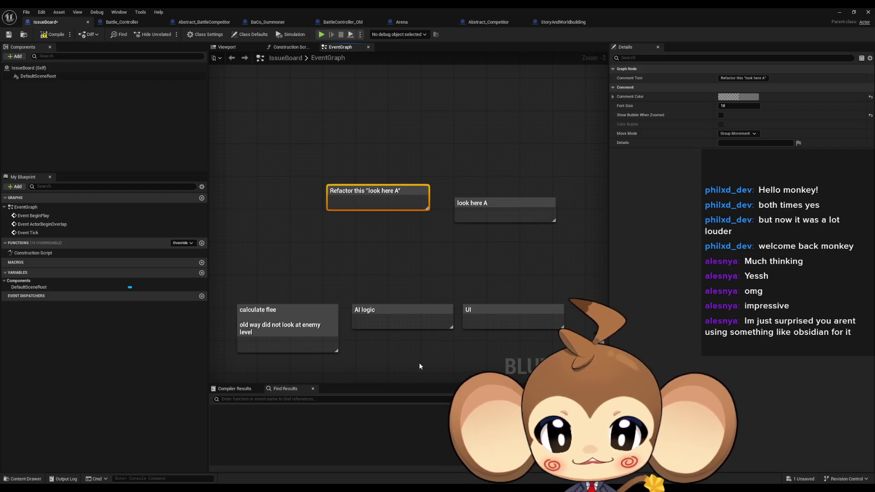
pyautogui.click(422, 358)
pyautogui.click(338, 398)
pyautogui.write('"')
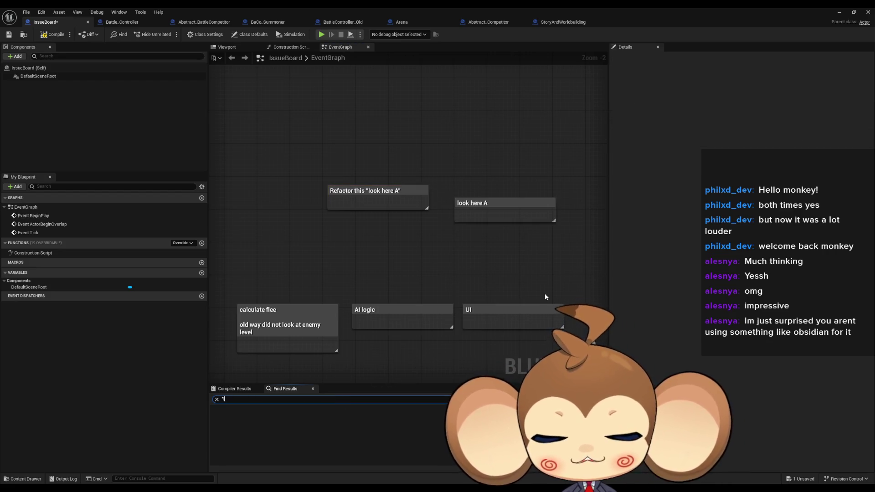
pyautogui.write('look here a"')
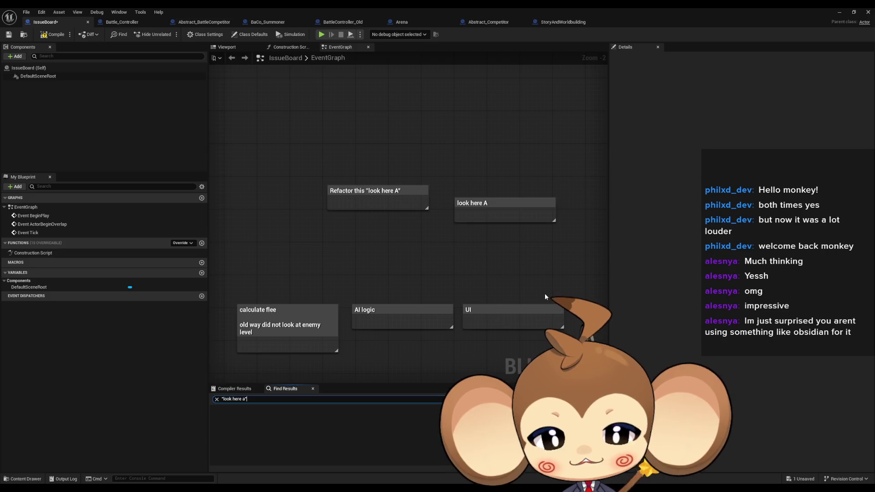
# Step: Run the "look here a" search, locate both test comments and delete them
pyautogui.press('Return')
pyautogui.click(262, 424)
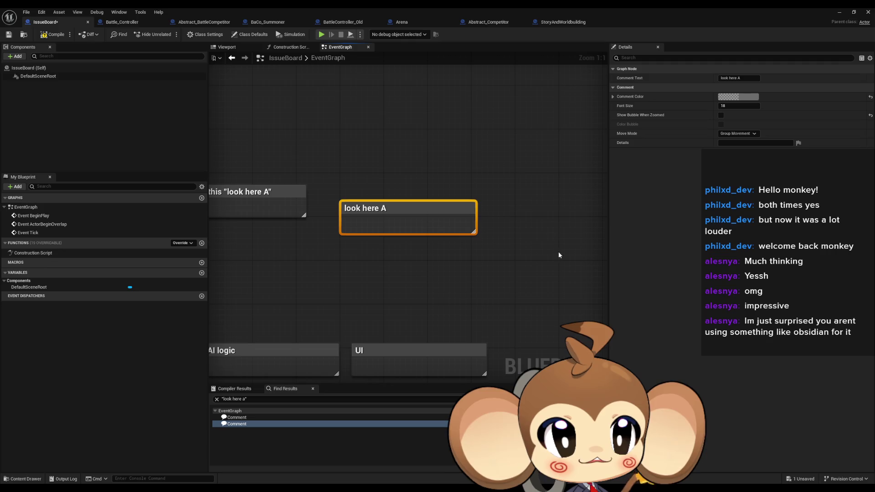
pyautogui.moveTo(487, 317); pyautogui.dragTo(538, 340)
pyautogui.moveTo(445, 280)
pyautogui.mouseDown()
pyautogui.moveTo(495, 261)
pyautogui.moveTo(282, 192)
pyautogui.mouseUp()
pyautogui.press('Delete')
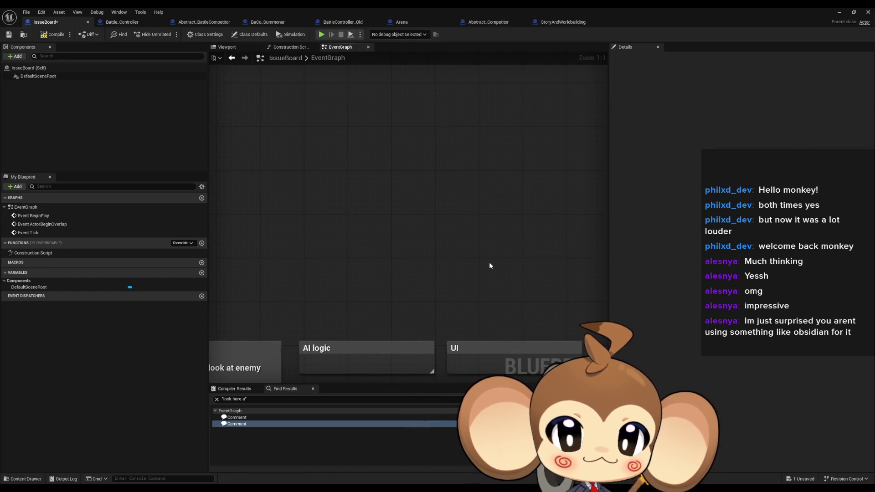
# Step: Browse the remaining IssueBoard comments and move to the Battle_Controller blueprint
pyautogui.scroll(-3, 485, 264)
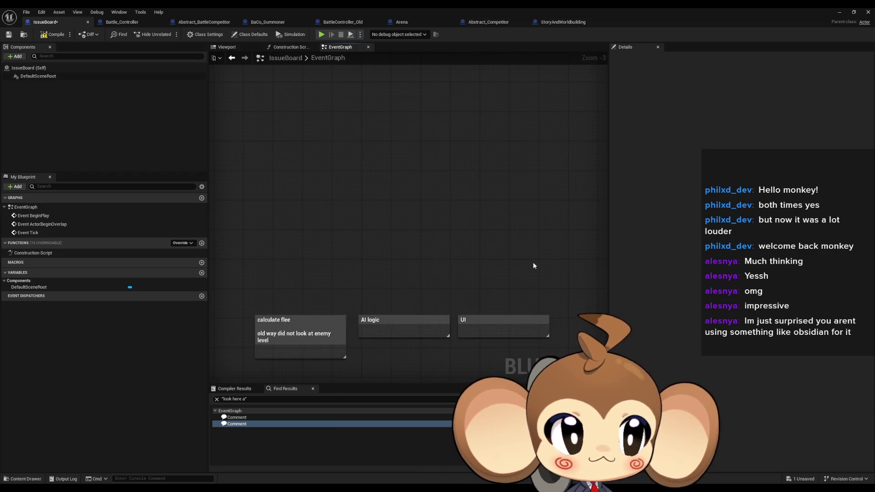
pyautogui.scroll(-2, 501, 250)
pyautogui.scroll(2, 472, 231)
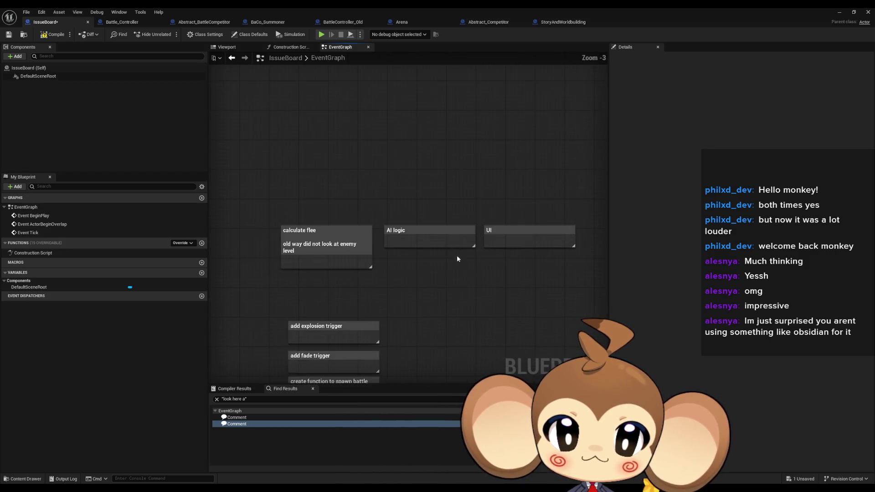
pyautogui.scroll(-1, 426, 226)
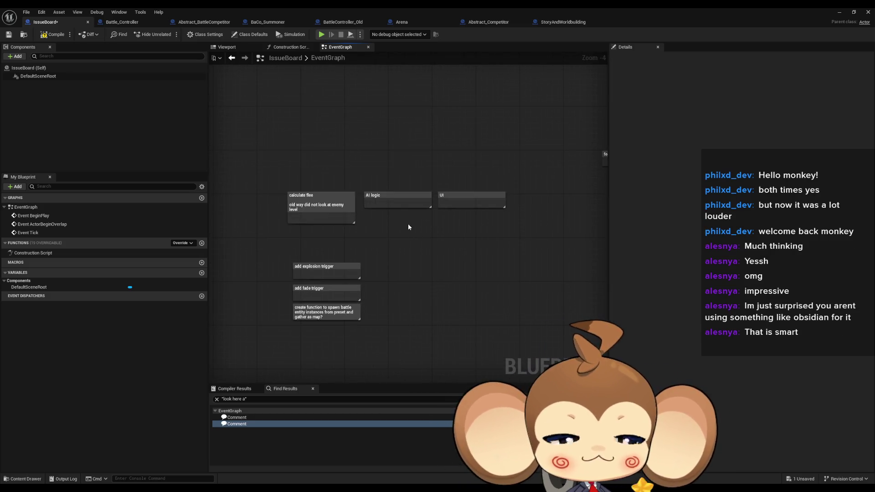
pyautogui.scroll(-1, 417, 220)
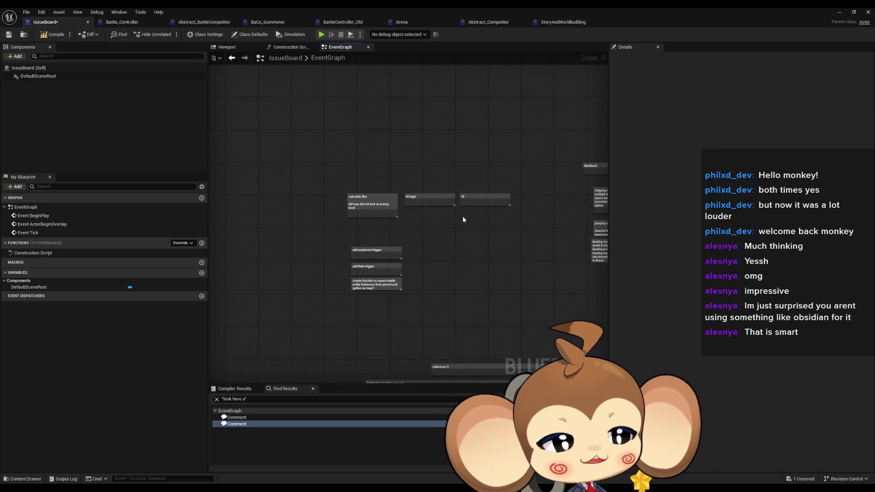
pyautogui.moveTo(452, 235); pyautogui.dragTo(370, 230)
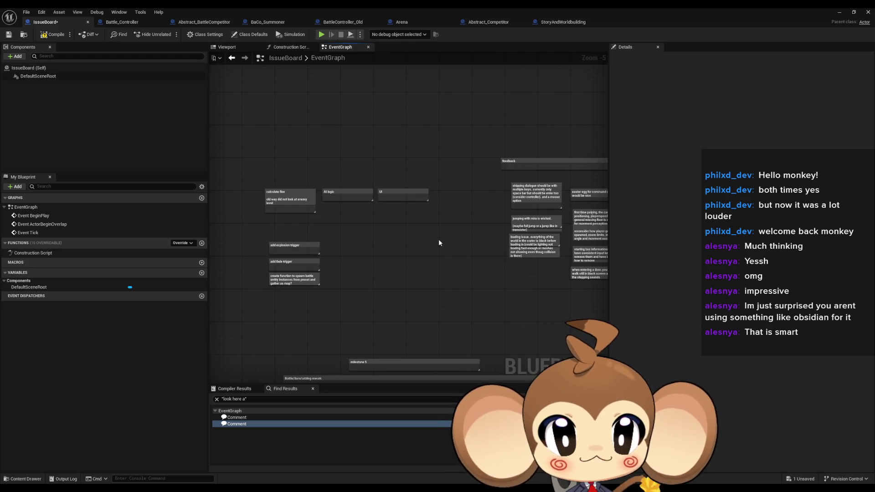
pyautogui.moveTo(439, 240); pyautogui.dragTo(361, 264)
pyautogui.scroll(2, 388, 274)
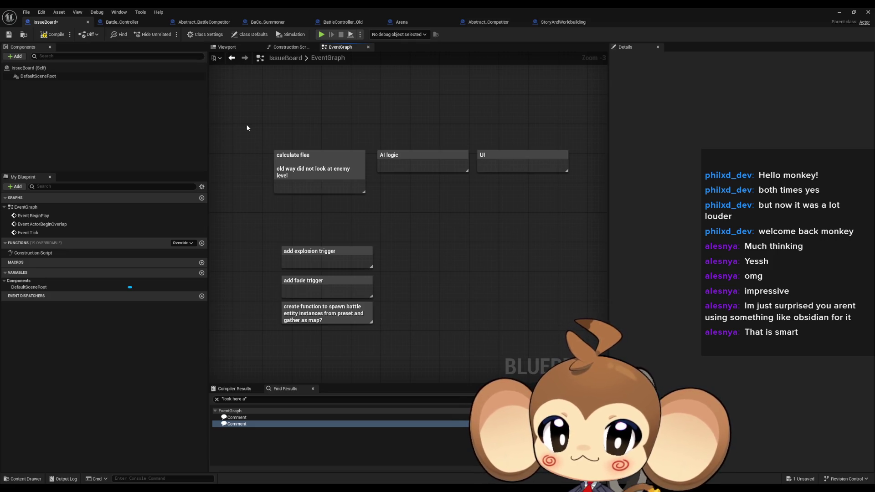
pyautogui.scroll(1, 332, 236)
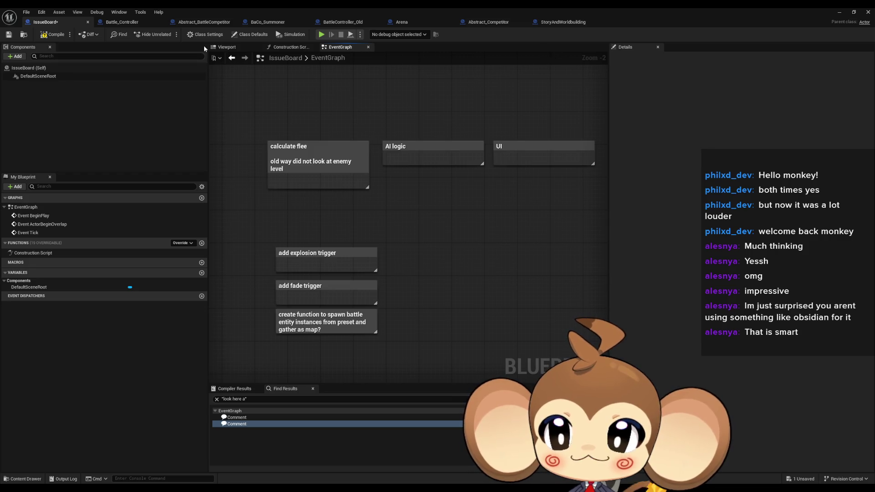
pyautogui.click(113, 23)
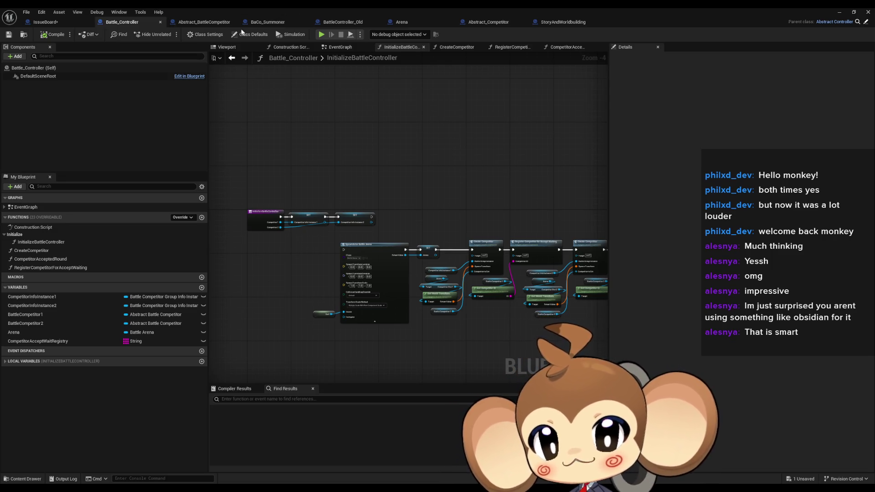
# Step: Switch to the Abstract_BattleCompetitor blueprint's editor tab
pyautogui.click(204, 22)
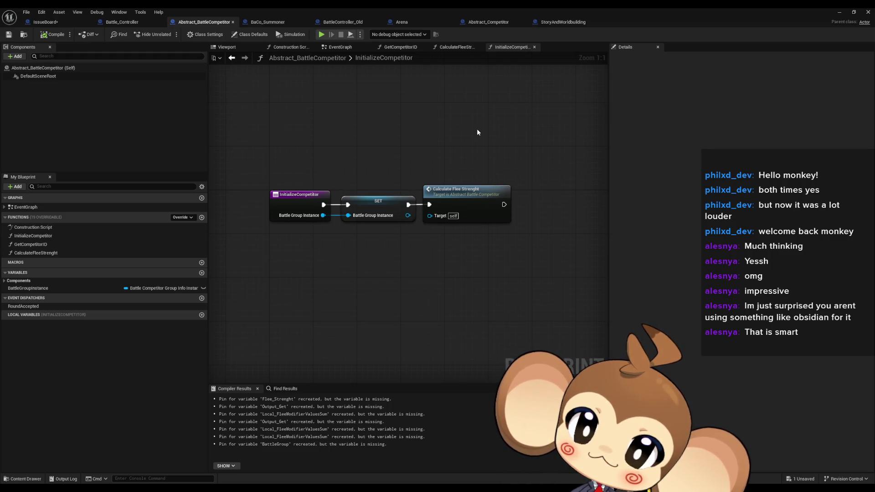
# Step: Inspect Abstract_Competitor's FightingEntityMap variable, then view Arena's CalculateFleeValues graph
pyautogui.click(479, 23)
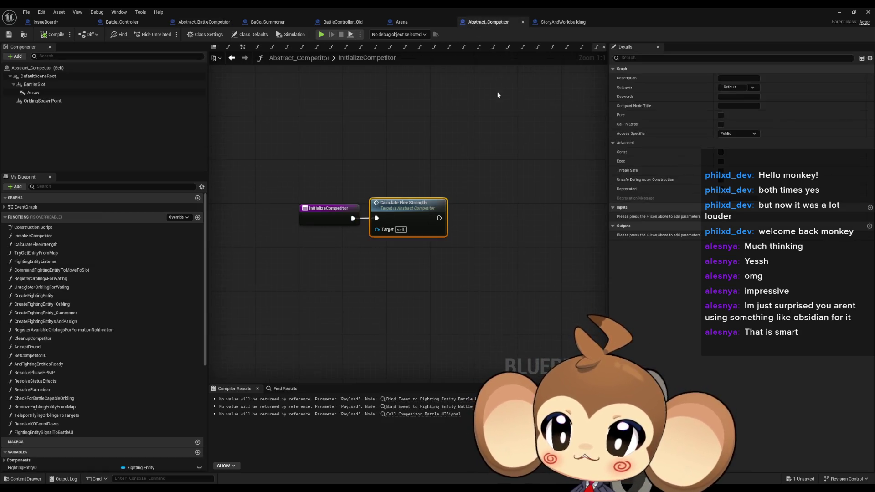
pyautogui.scroll(-6, 62, 301)
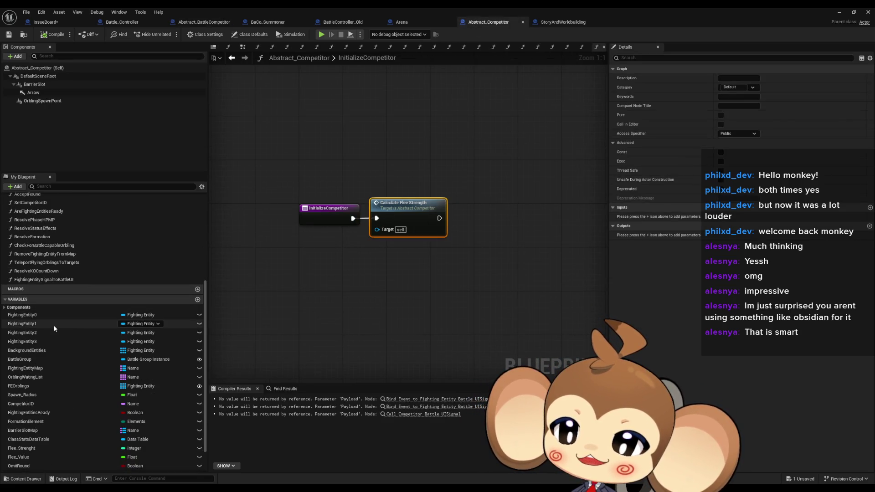
pyautogui.click(38, 370)
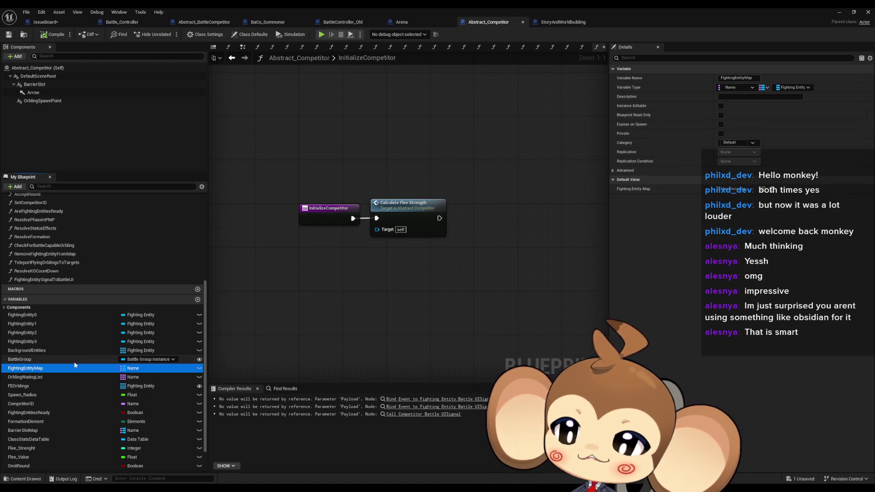
pyautogui.scroll(-2, 75, 364)
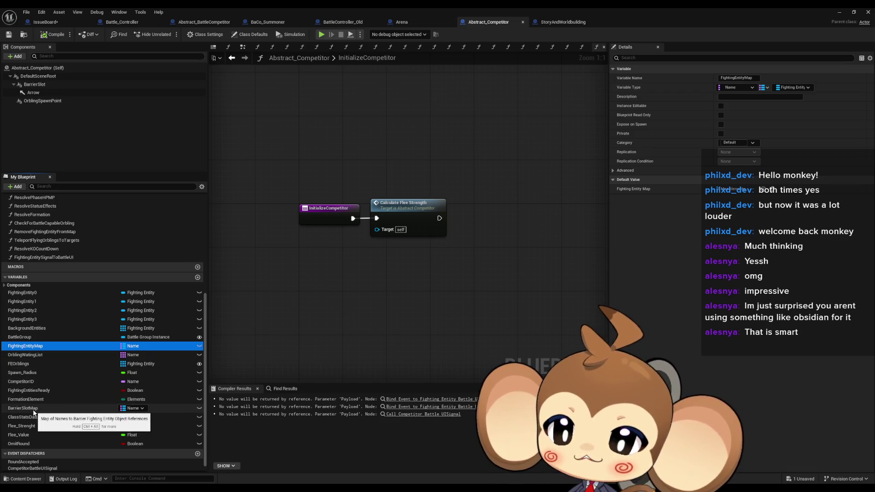
pyautogui.click(367, 302)
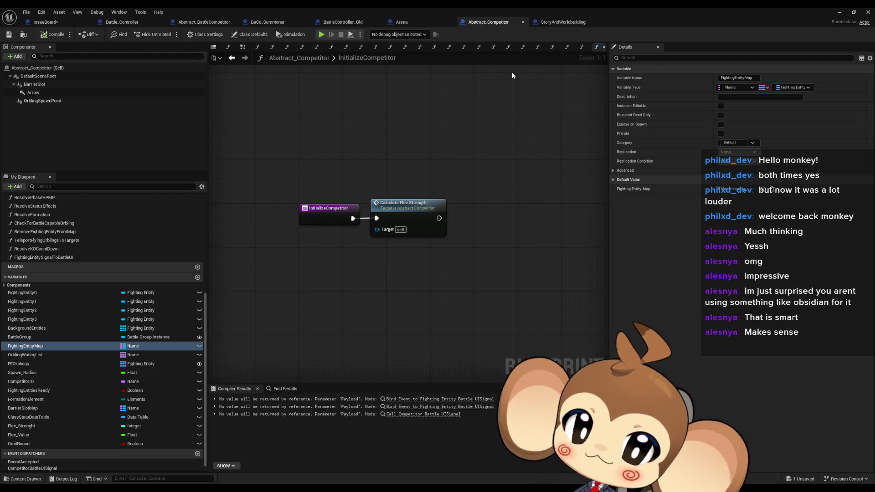
pyautogui.click(426, 22)
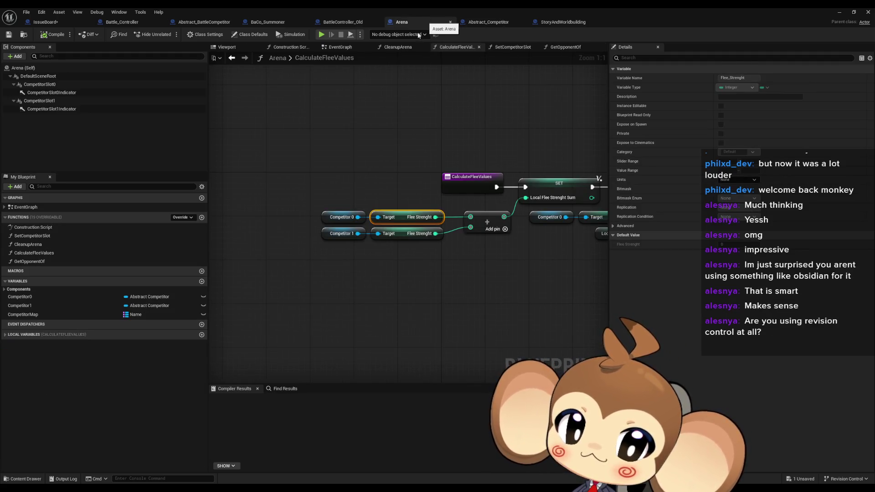
# Step: Check Arena's Flee Strenght node options and go to Abstract_Competitor's CalculateFleeStrength graph
pyautogui.click(490, 22)
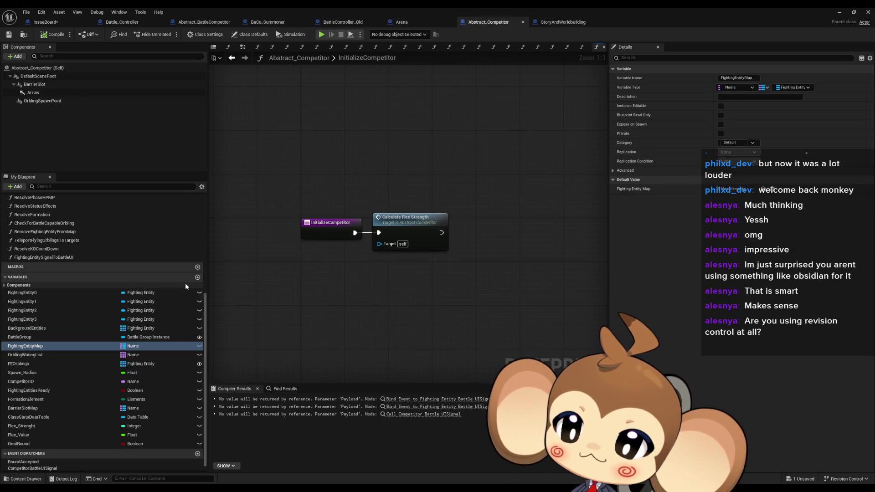
pyautogui.scroll(5, 79, 231)
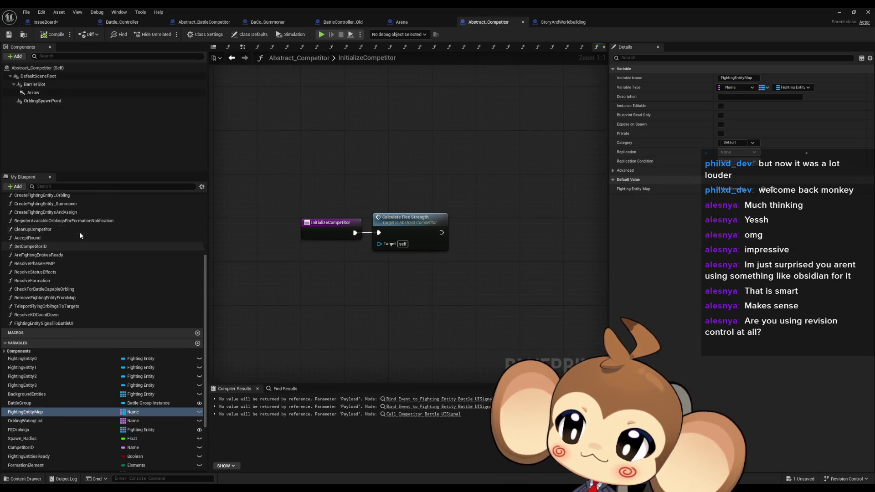
pyautogui.click(407, 23)
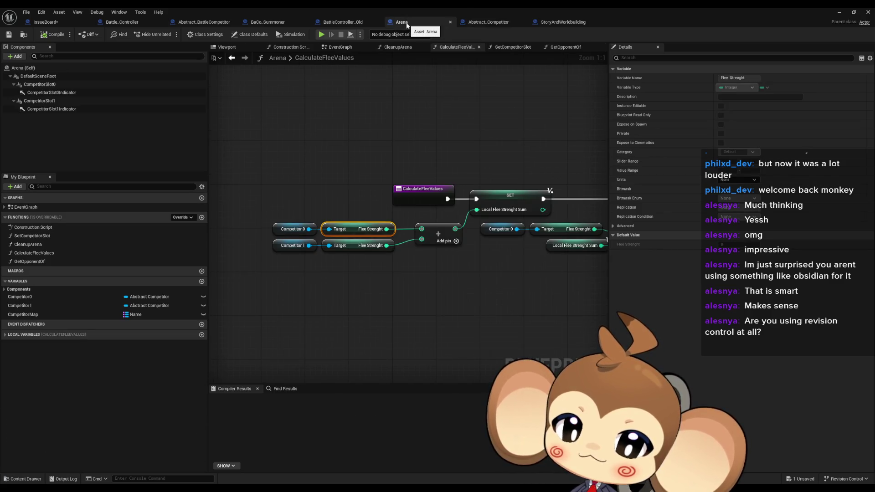
pyautogui.rightClick(351, 232)
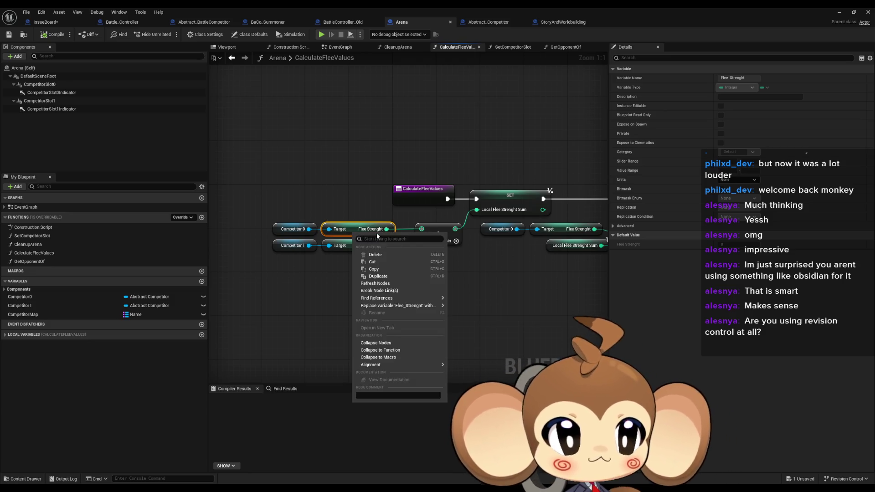
pyautogui.click(489, 22)
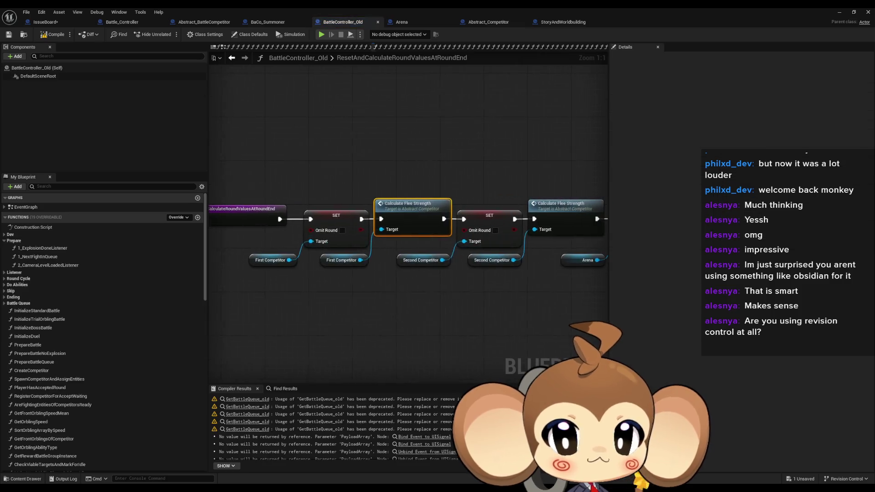
pyautogui.scroll(-2, 442, 258)
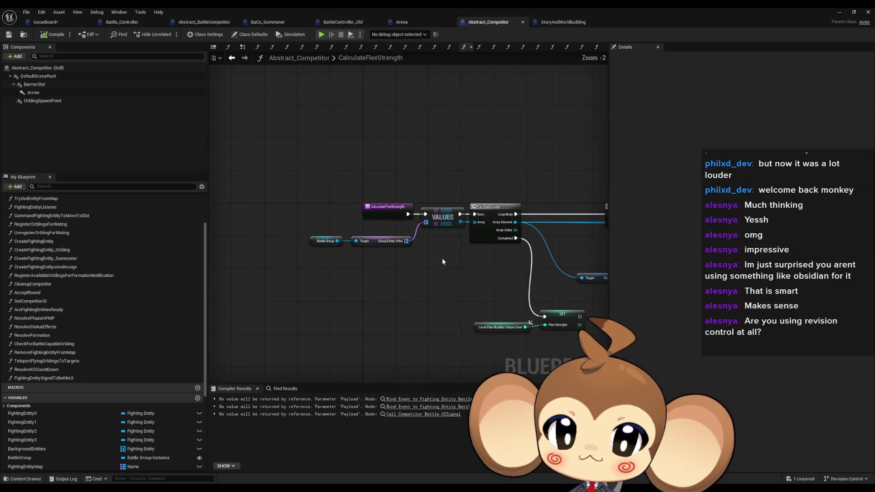
pyautogui.moveTo(321, 247); pyautogui.dragTo(327, 251)
pyautogui.scroll(2, 327, 250)
pyautogui.click(374, 237)
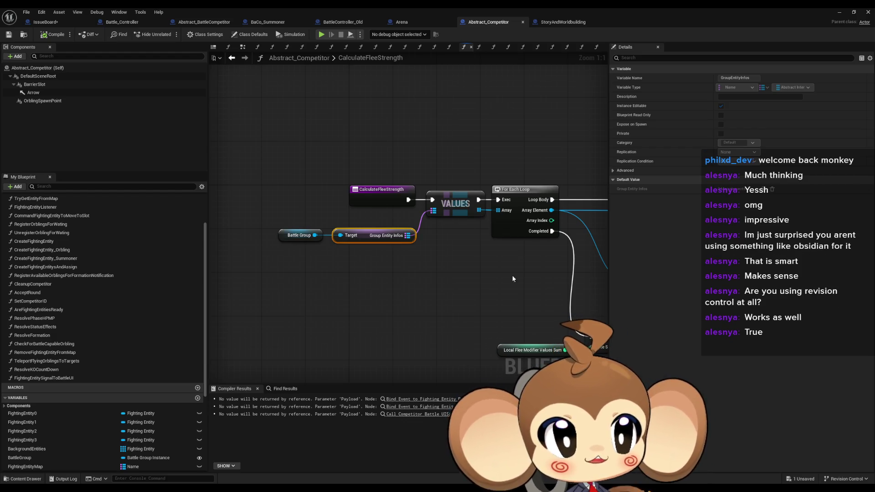
pyautogui.moveTo(507, 287); pyautogui.dragTo(460, 284)
# Step: Frame and box-select the Battle Group and Group Entity Infos nodes, then go to Battle_Controller
pyautogui.scroll(-1, 460, 283)
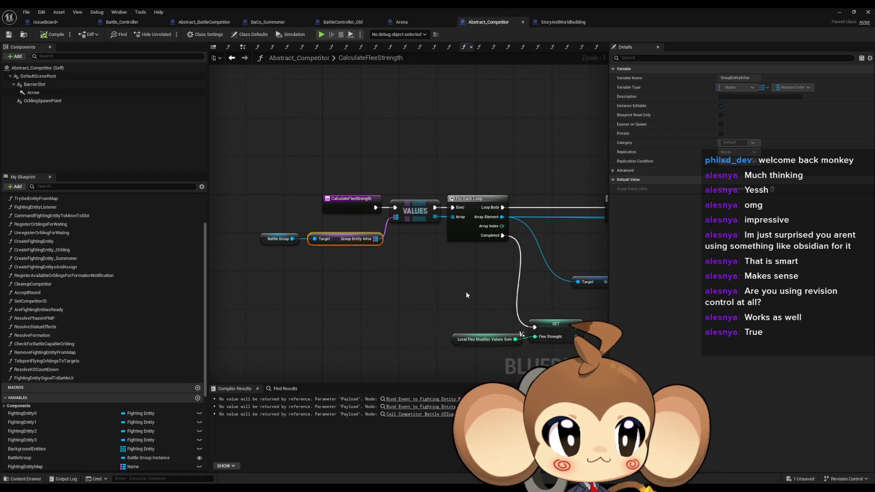
pyautogui.moveTo(466, 295); pyautogui.dragTo(461, 296)
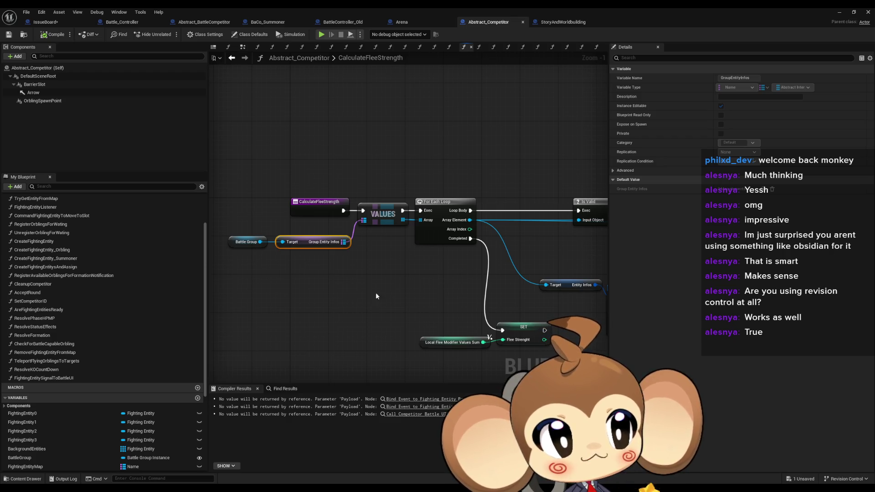
pyautogui.moveTo(365, 279); pyautogui.dragTo(422, 301)
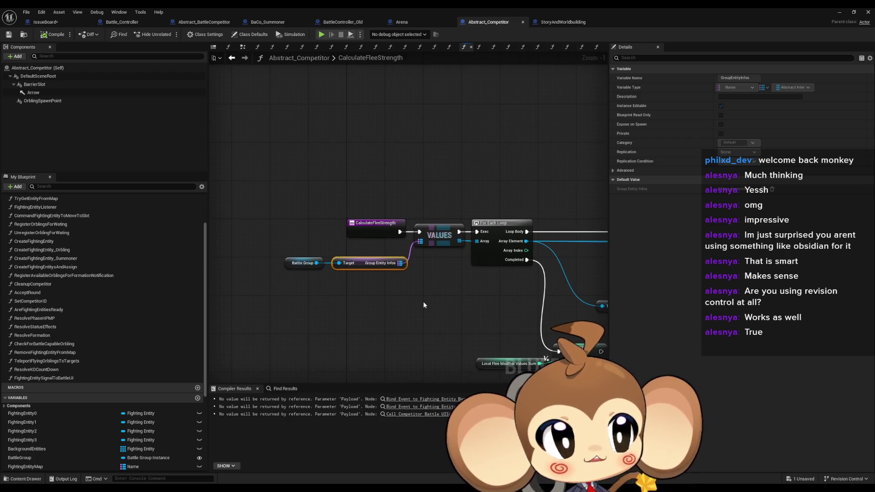
pyautogui.scroll(1, 422, 302)
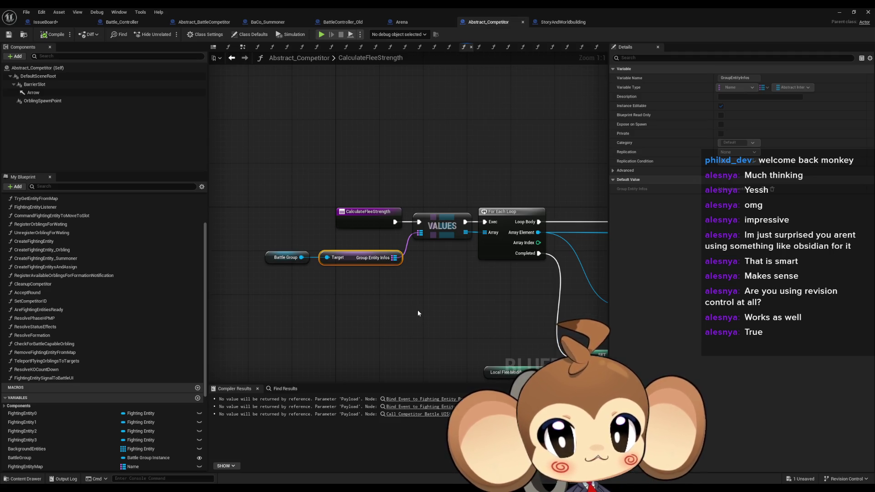
pyautogui.moveTo(266, 240); pyautogui.dragTo(367, 272)
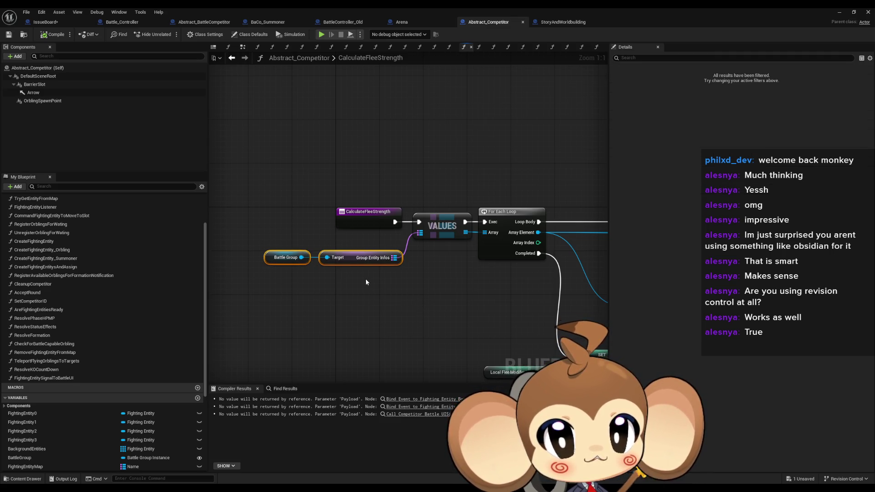
pyautogui.click(140, 23)
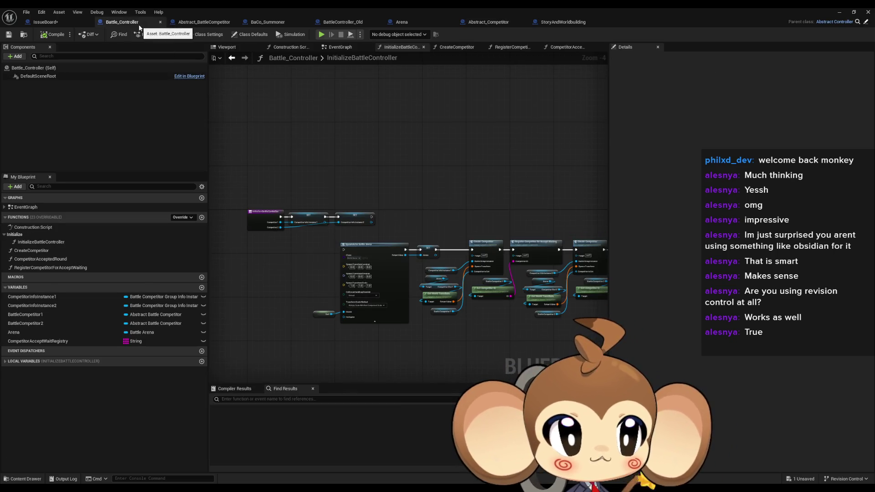
# Step: Compare Battle_Controller and Abstract_BattleCompetitor, trial-drag BattleGroupInstance, and open CalculateFleeStrenght
pyautogui.click(197, 23)
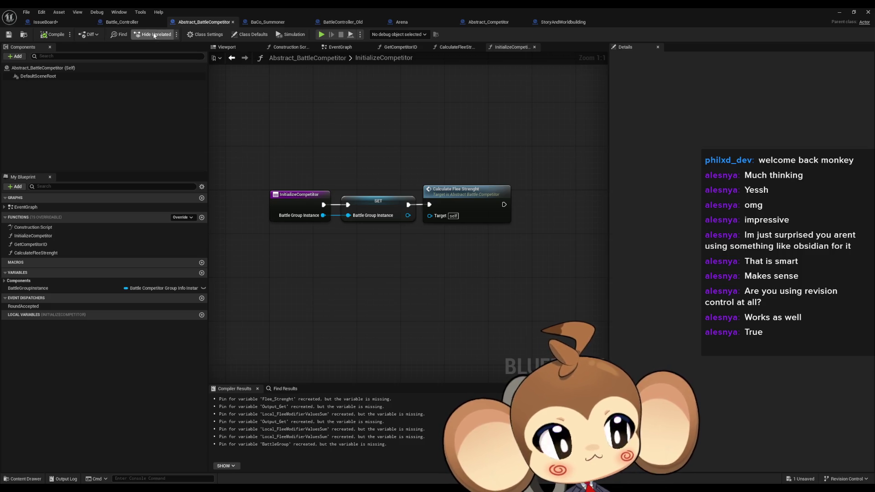
pyautogui.click(118, 22)
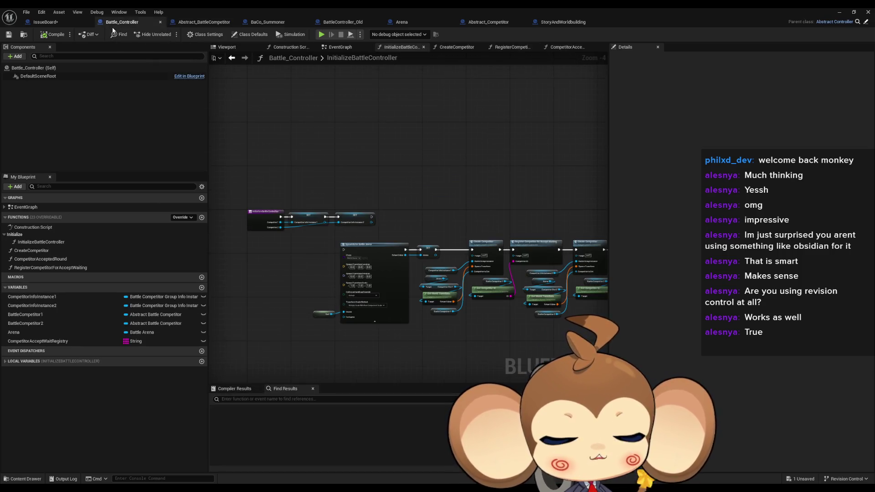
pyautogui.click(202, 22)
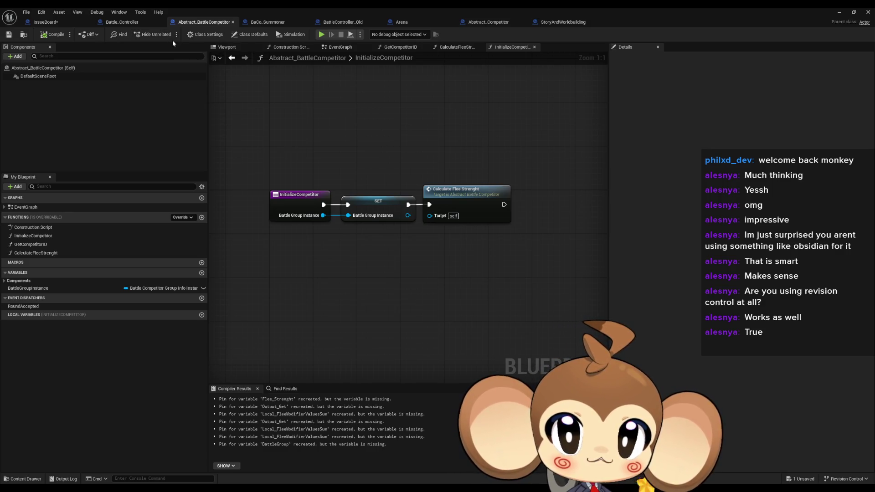
pyautogui.click(204, 22)
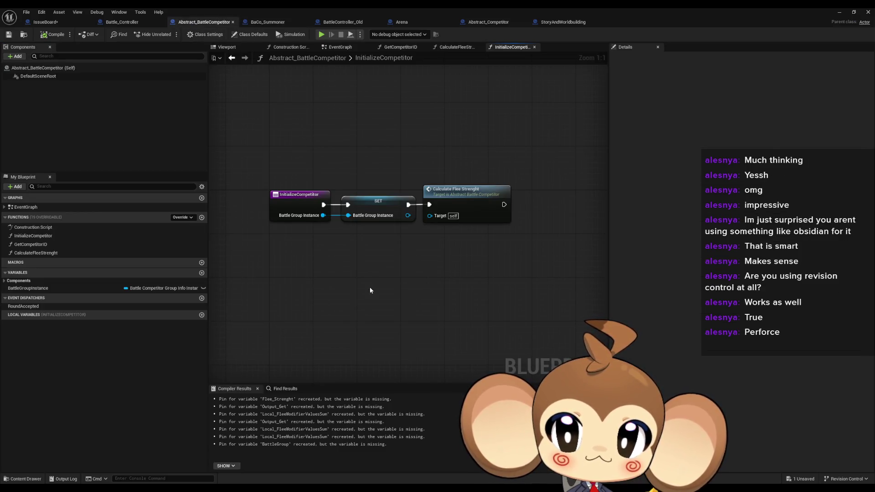
pyautogui.moveTo(27, 288); pyautogui.dragTo(421, 274)
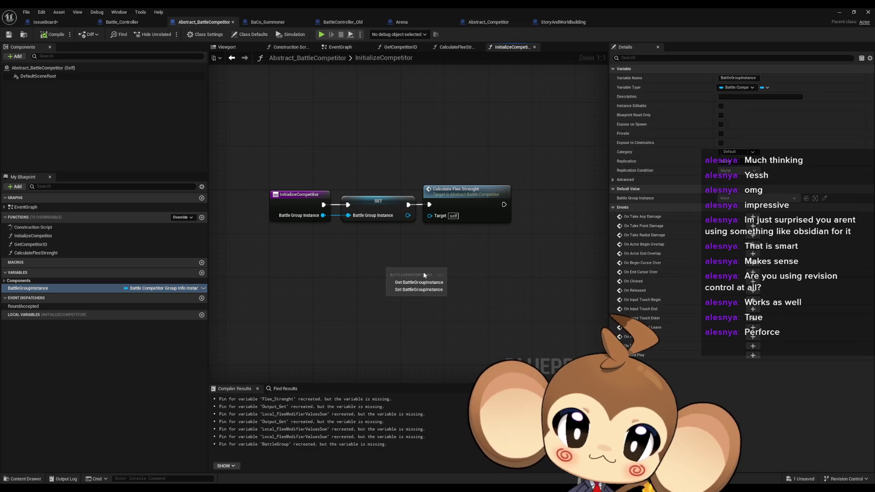
pyautogui.click(327, 262)
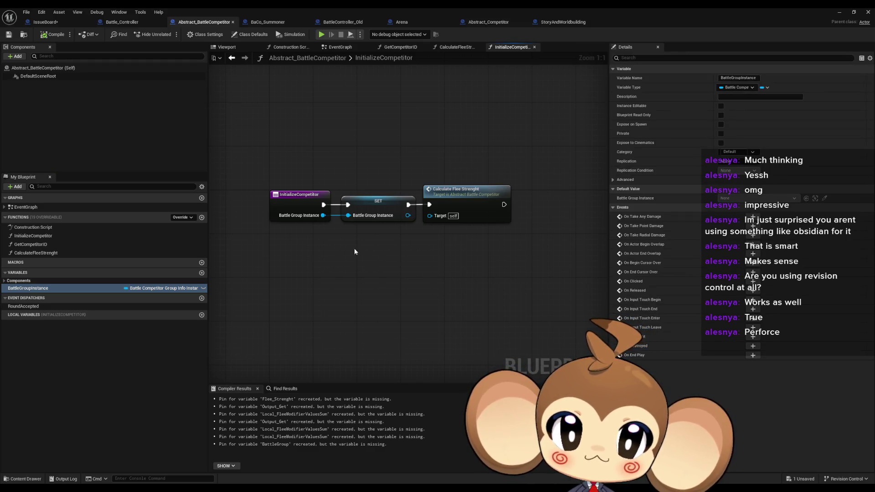
pyautogui.doubleClick(470, 204)
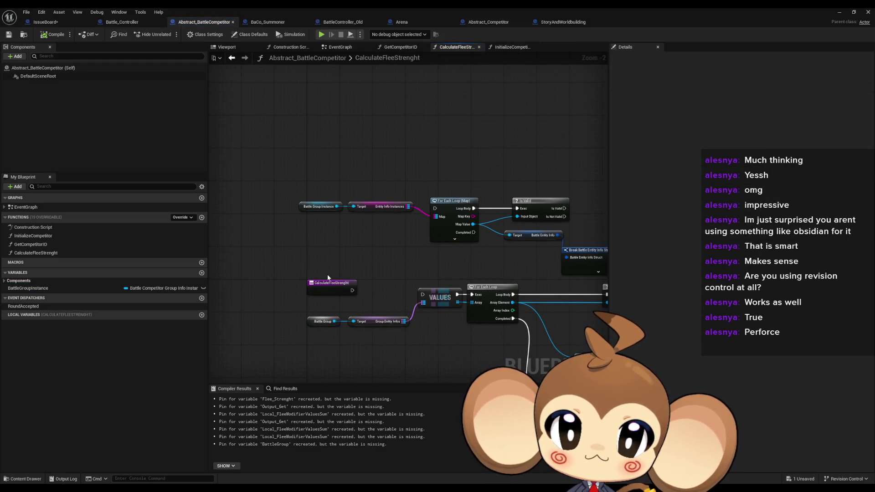
# Step: Select the map loop and Entity Info Instances nodes, then go to Abstract_Competitor's flee calculation
pyautogui.moveTo(327, 274)
pyautogui.mouseDown()
pyautogui.moveTo(328, 261)
pyautogui.moveTo(391, 264)
pyautogui.mouseUp()
pyautogui.moveTo(274, 186); pyautogui.dragTo(564, 267)
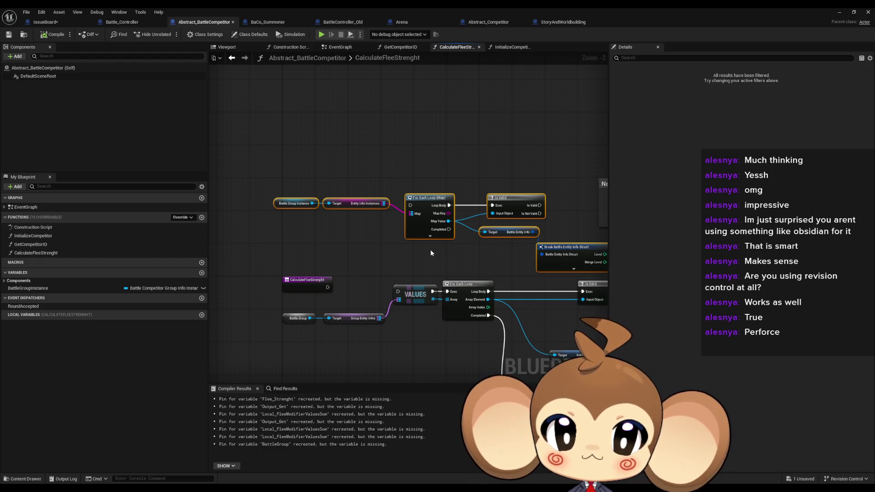
pyautogui.moveTo(236, 166); pyautogui.dragTo(275, 201)
pyautogui.moveTo(326, 173); pyautogui.dragTo(356, 215)
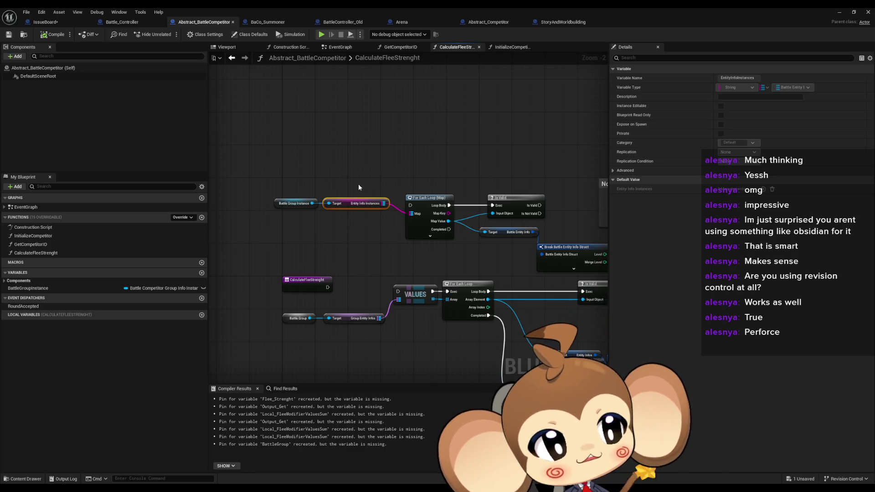
pyautogui.moveTo(366, 200); pyautogui.dragTo(305, 209)
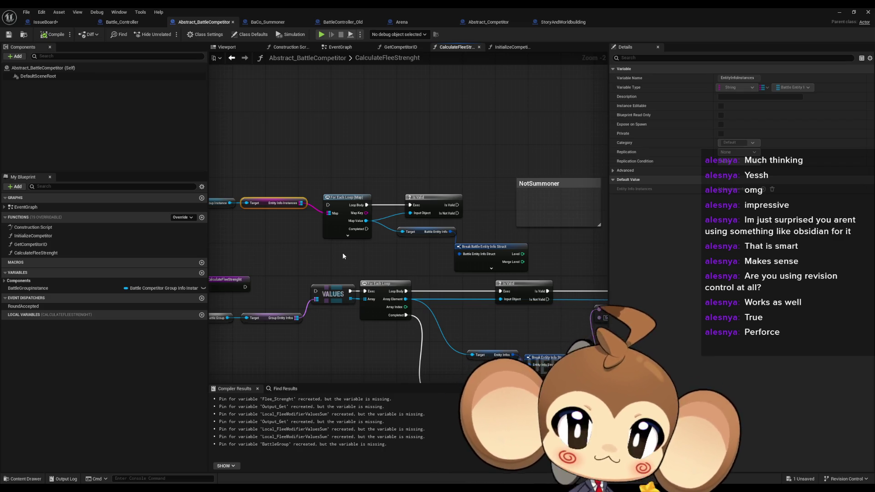
pyautogui.click(486, 22)
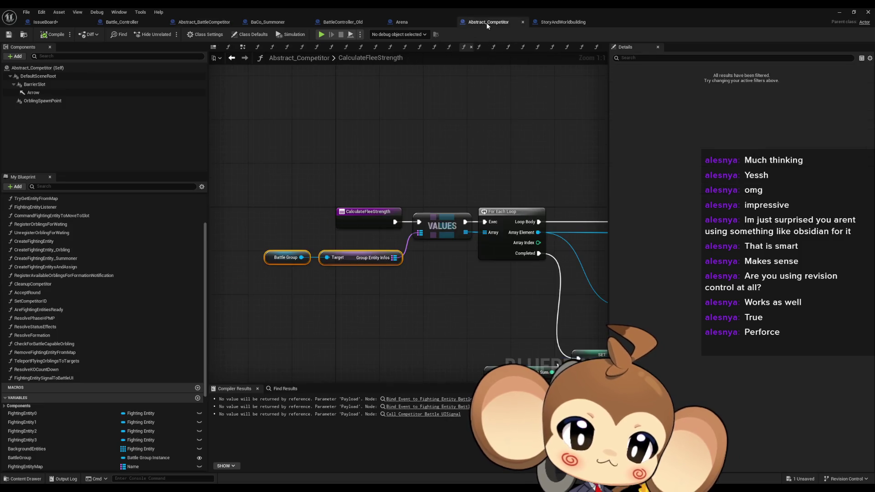
pyautogui.scroll(-3, 325, 170)
pyautogui.scroll(3, 382, 309)
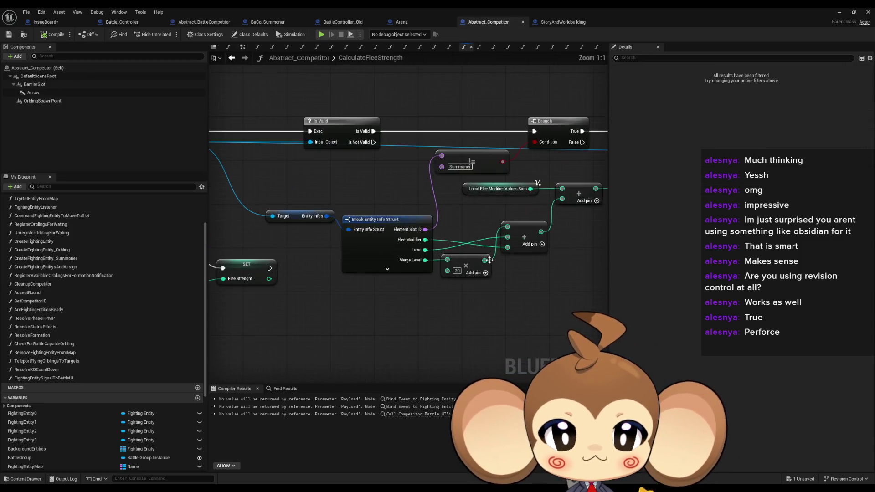
pyautogui.moveTo(382, 310); pyautogui.dragTo(364, 314)
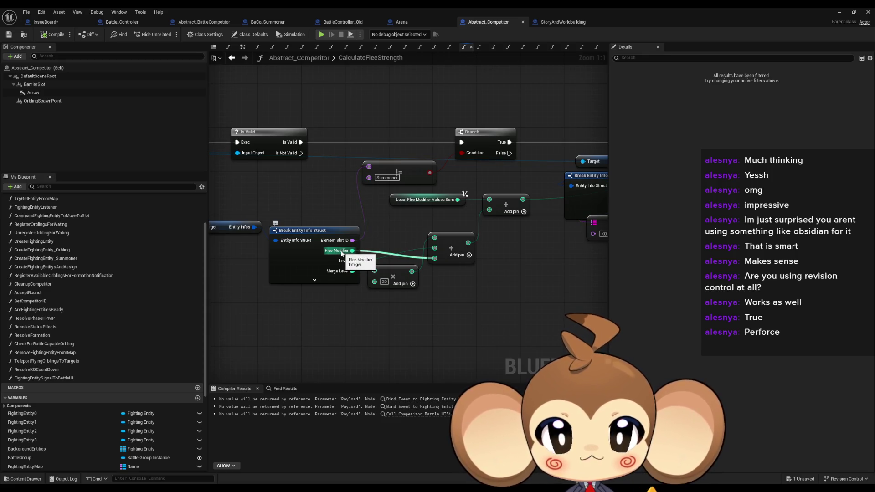
pyautogui.scroll(-2, 379, 255)
pyautogui.moveTo(356, 249)
pyautogui.mouseDown()
pyautogui.moveTo(418, 289)
pyautogui.moveTo(557, 292)
pyautogui.mouseUp()
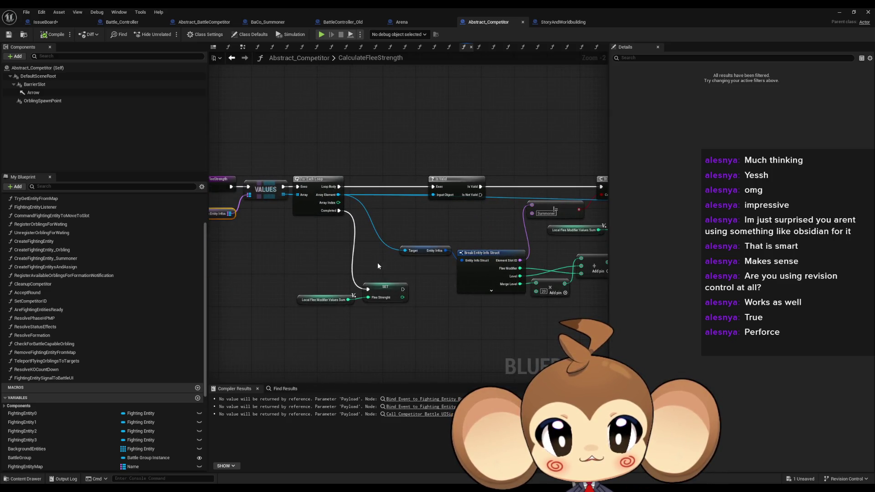
pyautogui.scroll(-5, 166, 283)
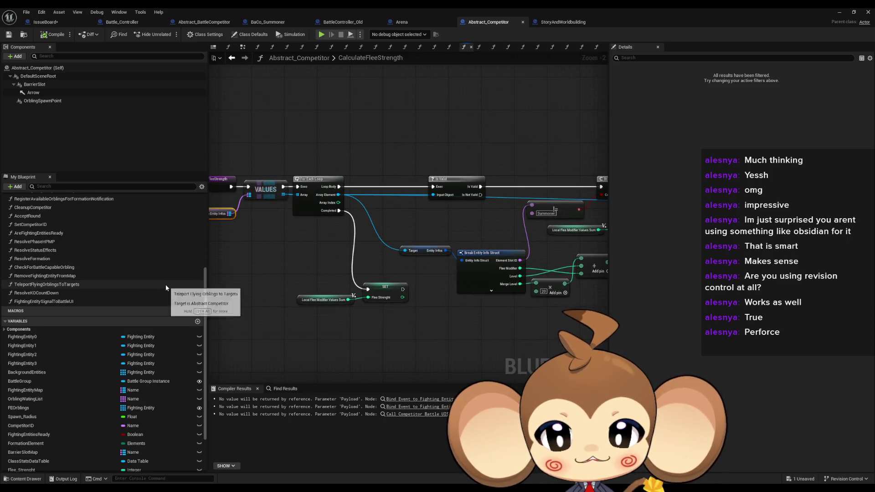
pyautogui.scroll(1, 160, 286)
pyautogui.moveTo(323, 246); pyautogui.dragTo(391, 256)
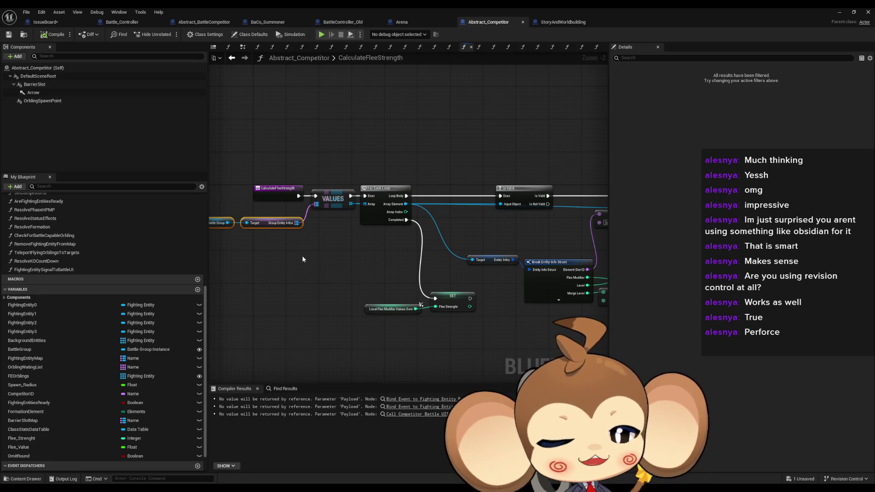
pyautogui.moveTo(427, 279)
pyautogui.mouseDown()
pyautogui.moveTo(321, 295)
pyautogui.moveTo(247, 292)
pyautogui.mouseUp()
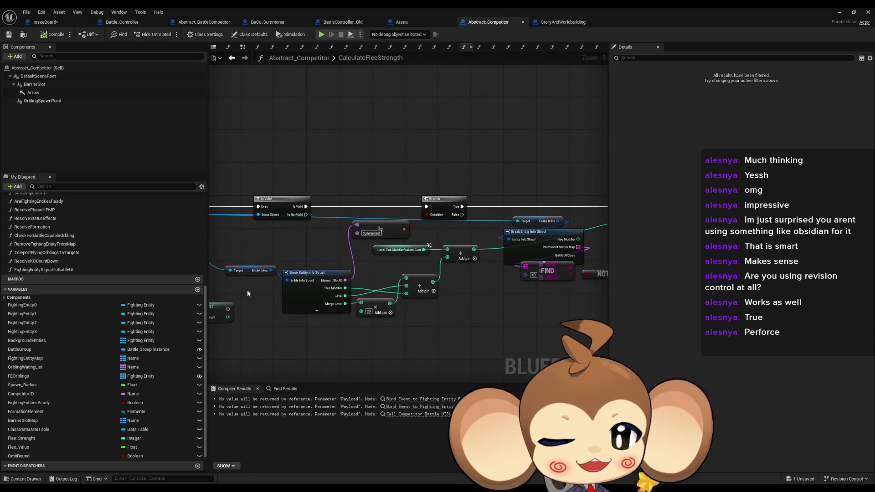
pyautogui.moveTo(331, 295); pyautogui.dragTo(270, 303)
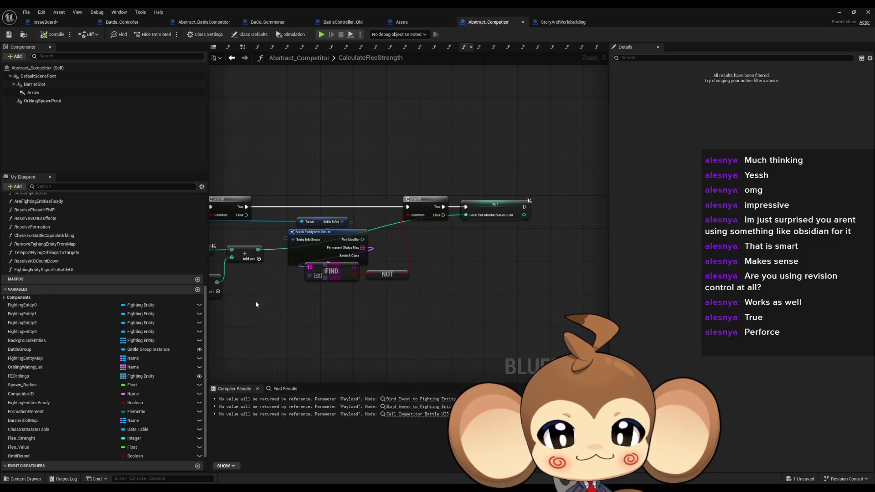
pyautogui.moveTo(252, 301)
pyautogui.mouseDown()
pyautogui.moveTo(428, 296)
pyautogui.moveTo(420, 295)
pyautogui.mouseUp()
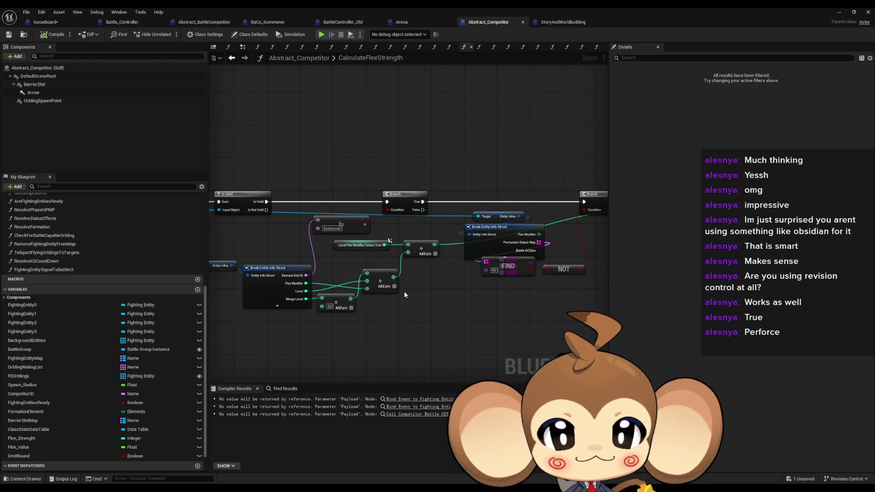
pyautogui.scroll(1, 404, 291)
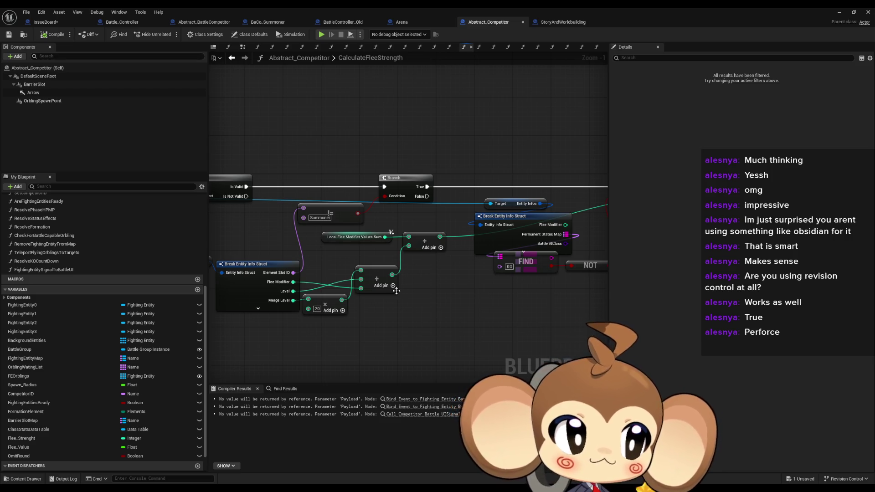
pyautogui.moveTo(364, 282); pyautogui.dragTo(540, 293)
pyautogui.moveTo(438, 294); pyautogui.dragTo(514, 290)
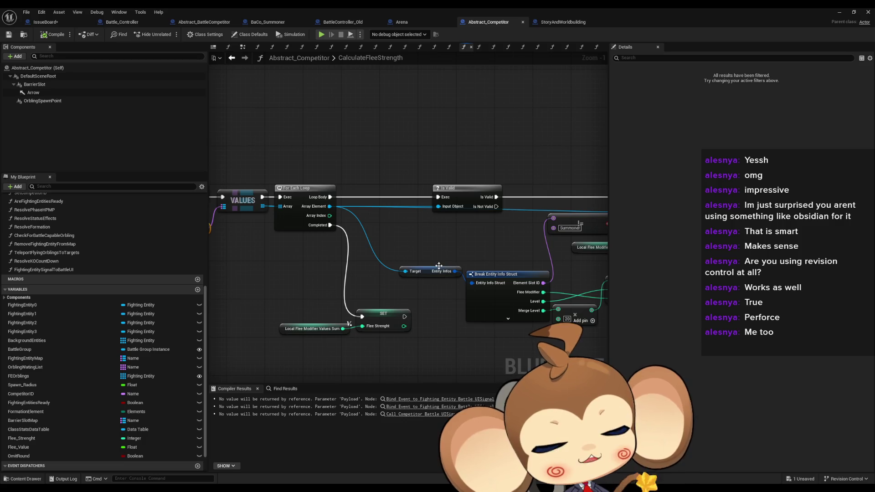
pyautogui.scroll(-1, 419, 278)
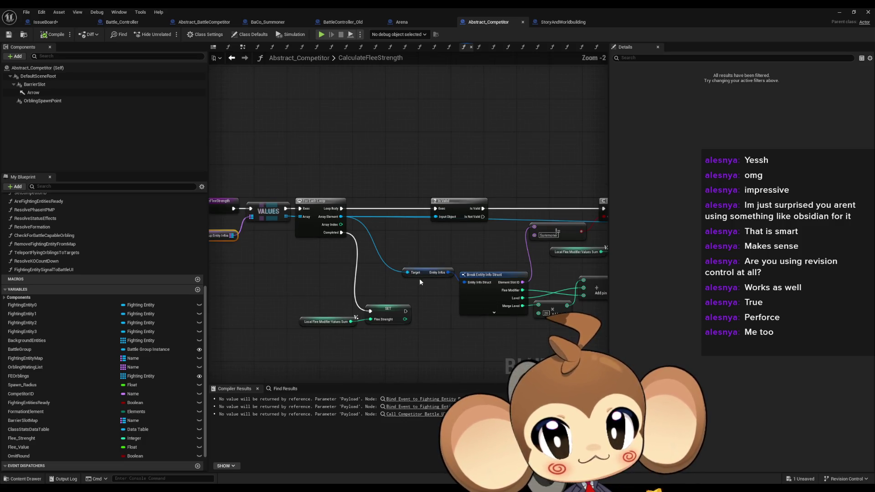
pyautogui.moveTo(421, 278); pyautogui.dragTo(552, 284)
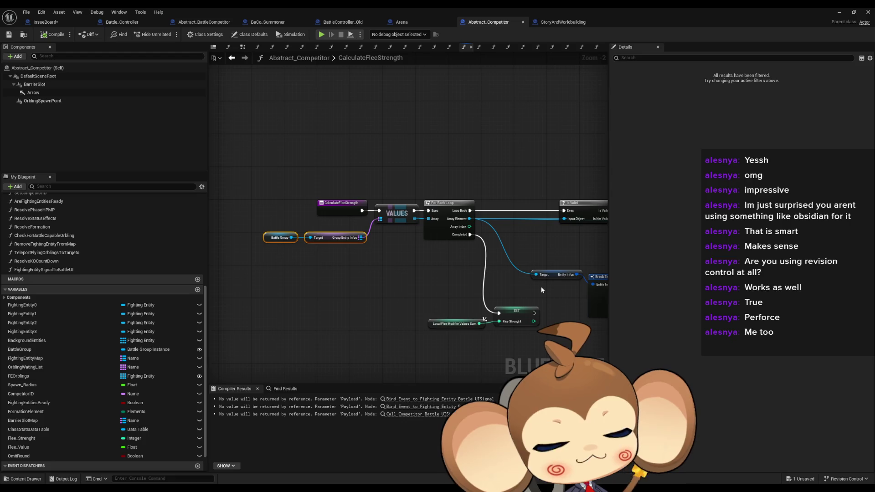
pyautogui.moveTo(539, 286)
pyautogui.mouseDown()
pyautogui.moveTo(461, 289)
pyautogui.moveTo(387, 323)
pyautogui.moveTo(372, 320)
pyautogui.mouseUp()
pyautogui.scroll(-1, 462, 288)
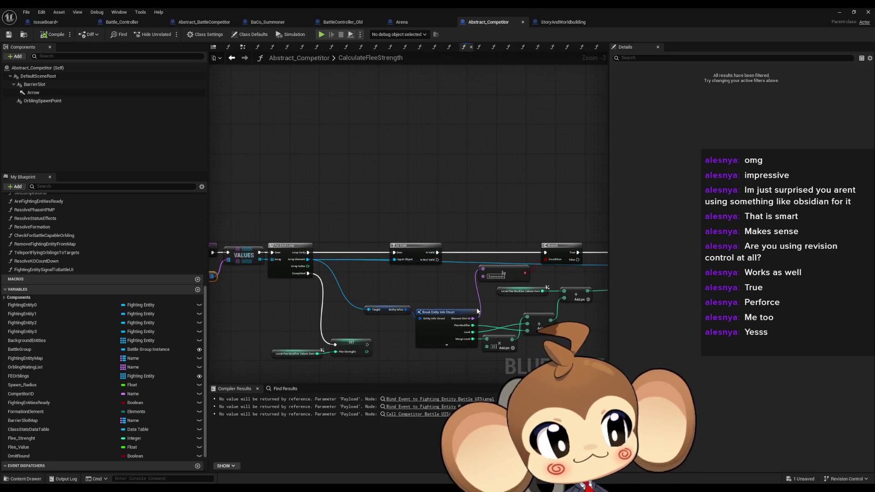
pyautogui.moveTo(479, 311); pyautogui.dragTo(352, 301)
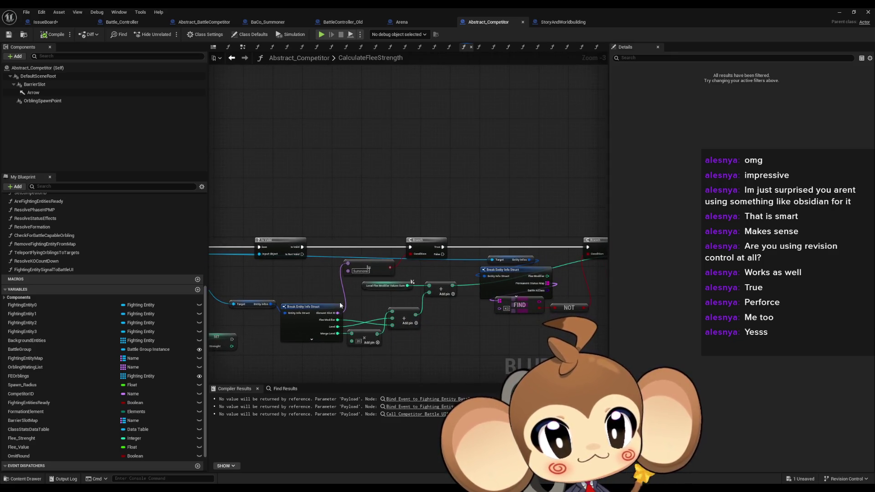
pyautogui.moveTo(454, 319); pyautogui.dragTo(352, 316)
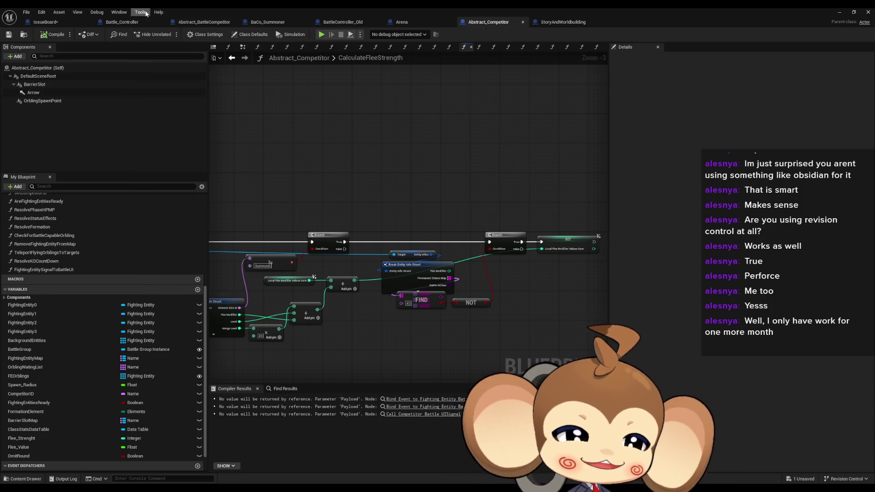
# Step: Float the Blueprint window aside and open BattleCompetitorGroupInfoStruct from the BattleCompetitorGroup folder
pyautogui.doubleClick(250, 7)
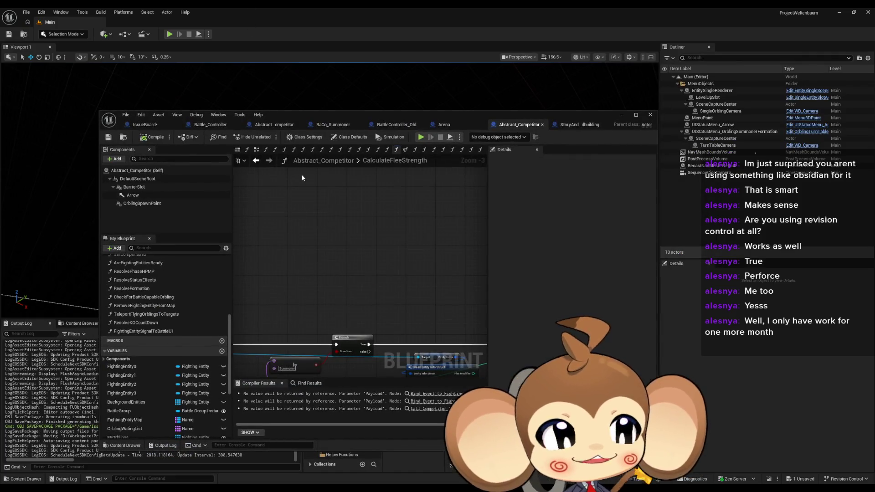
pyautogui.moveTo(552, 111)
pyautogui.mouseDown()
pyautogui.moveTo(476, 89)
pyautogui.moveTo(295, 60)
pyautogui.mouseUp()
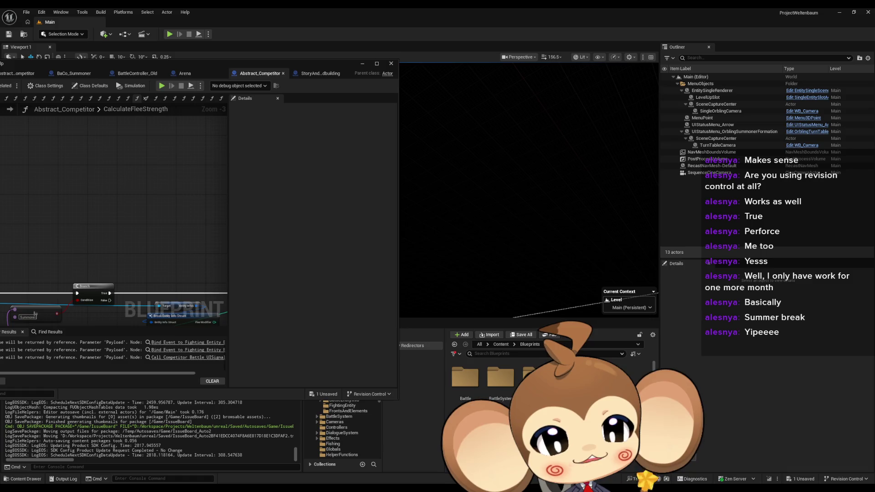
pyautogui.scroll(-1, 546, 378)
pyautogui.scroll(1, 546, 378)
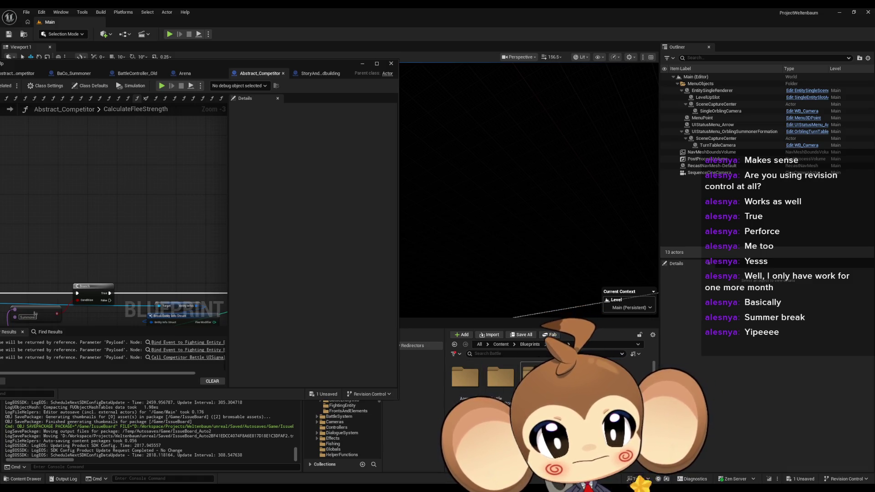
pyautogui.doubleClick(535, 375)
pyautogui.doubleClick(535, 376)
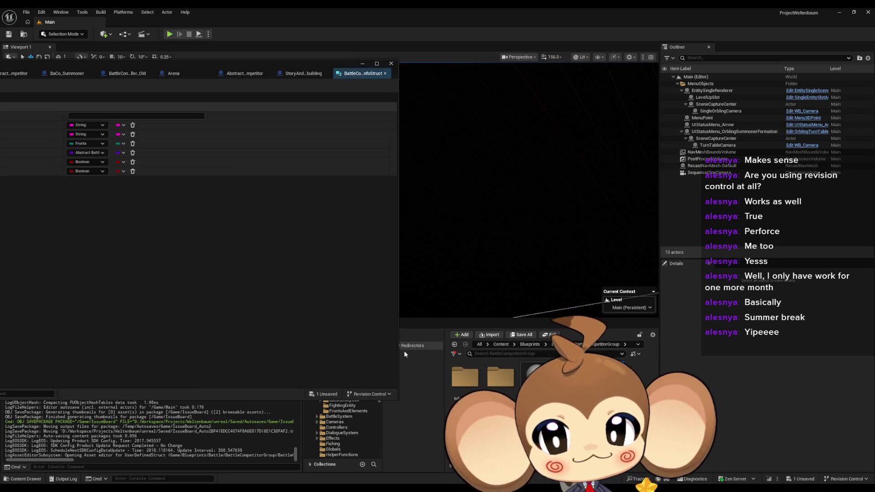
pyautogui.moveTo(197, 59); pyautogui.dragTo(499, 111)
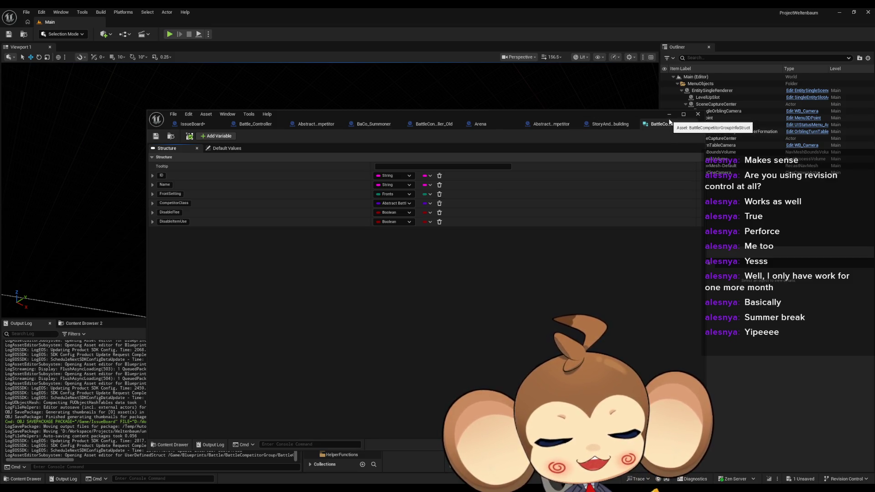
pyautogui.moveTo(592, 115)
pyautogui.mouseDown()
pyautogui.moveTo(320, 86)
pyautogui.moveTo(331, 83)
pyautogui.mouseUp()
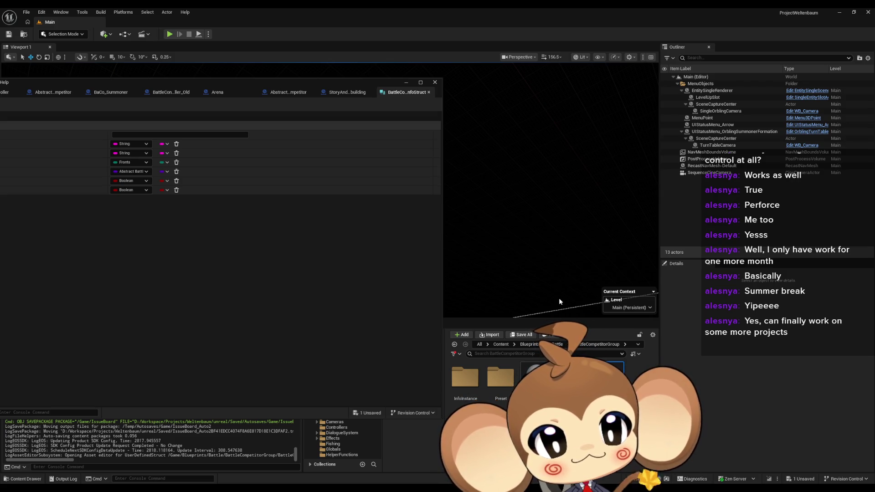
# Step: Go to the BattleEntityInfo folder and open the battle entity info struct fully on screen
pyautogui.click(558, 344)
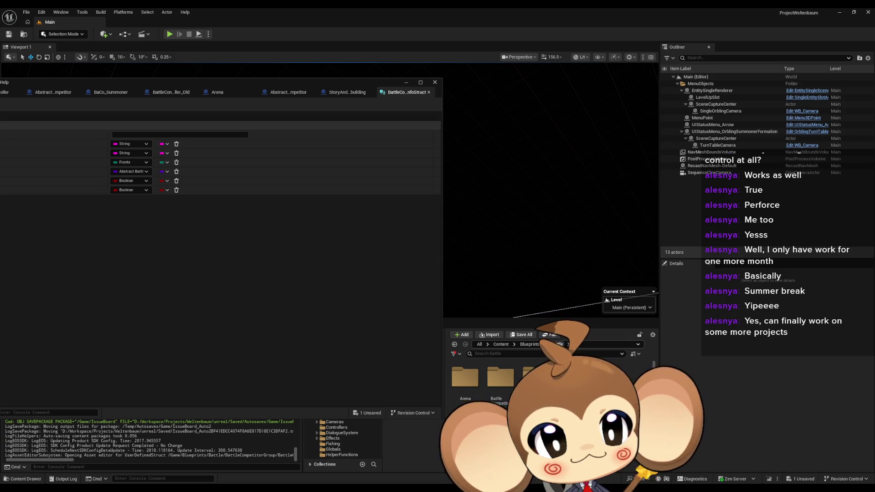
pyautogui.doubleClick(500, 377)
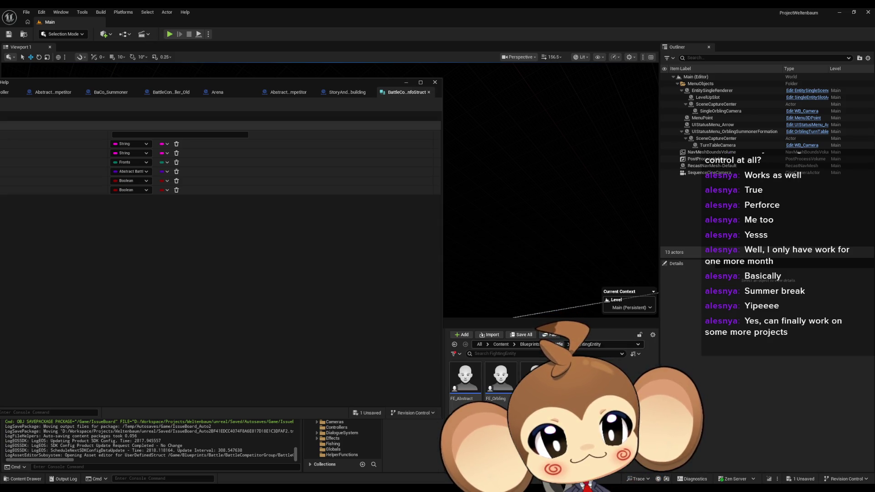
pyautogui.click(560, 344)
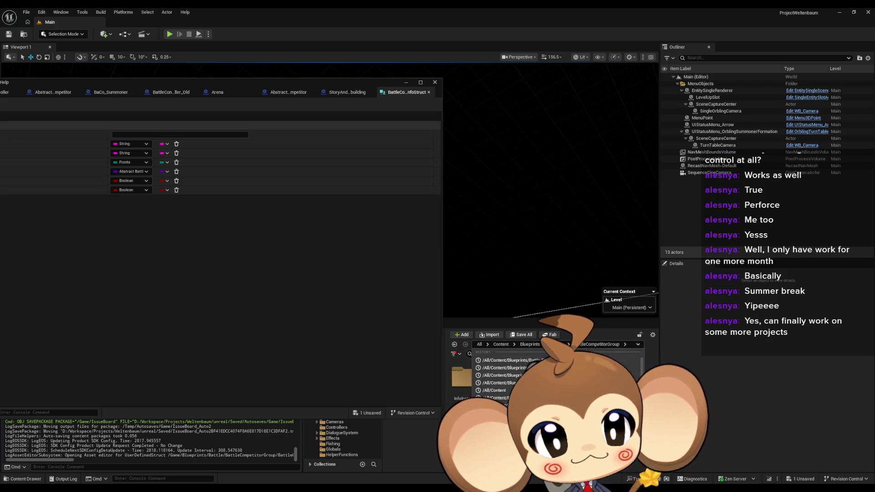
pyautogui.click(524, 360)
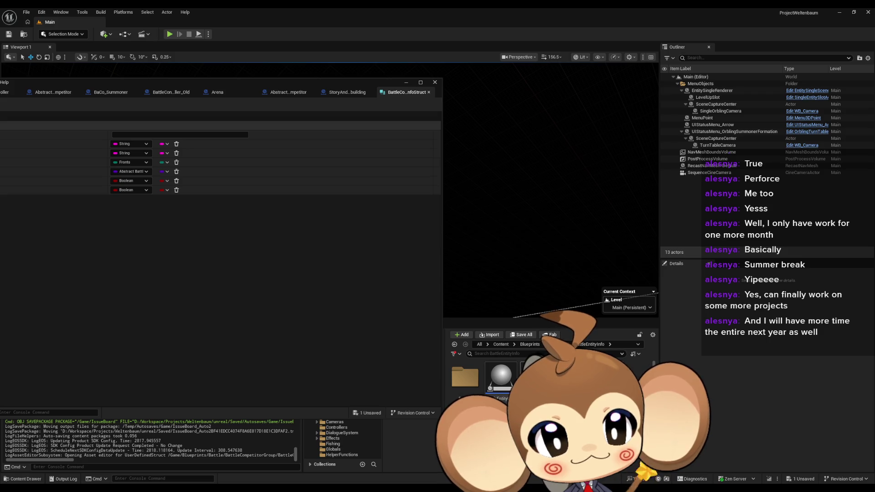
pyautogui.scroll(-1, 501, 379)
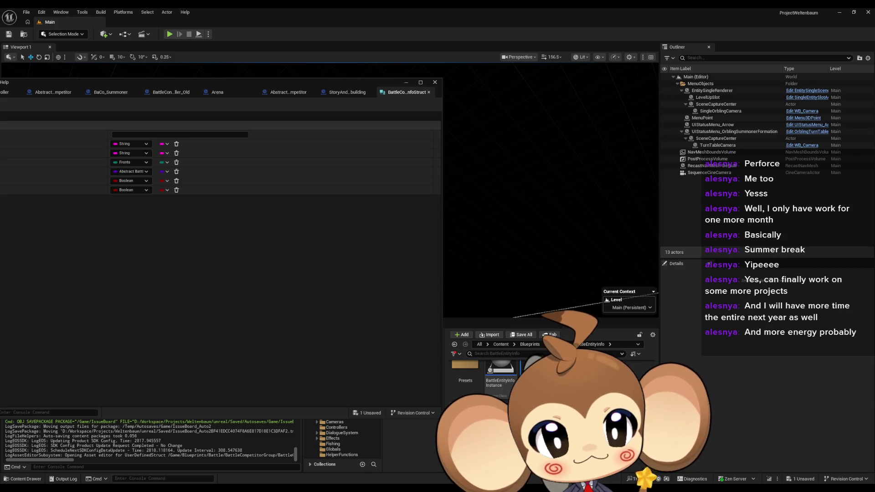
pyautogui.doubleClick(538, 369)
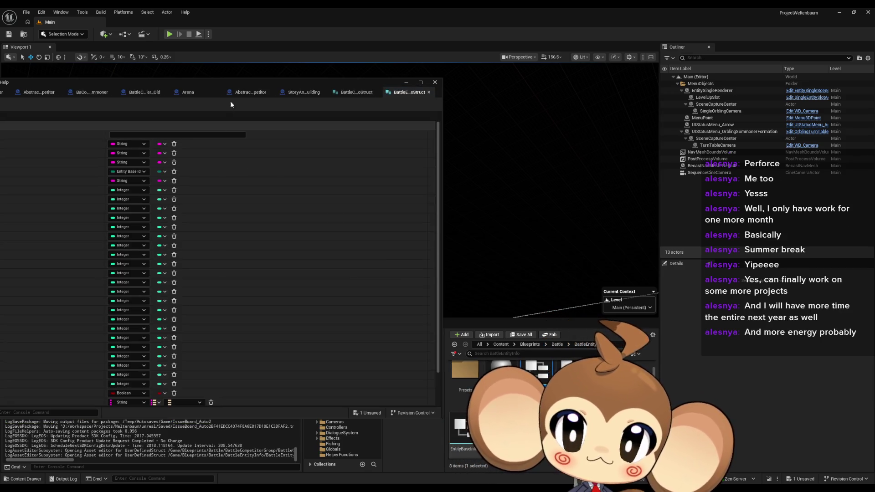
pyautogui.moveTo(218, 85); pyautogui.dragTo(439, 86)
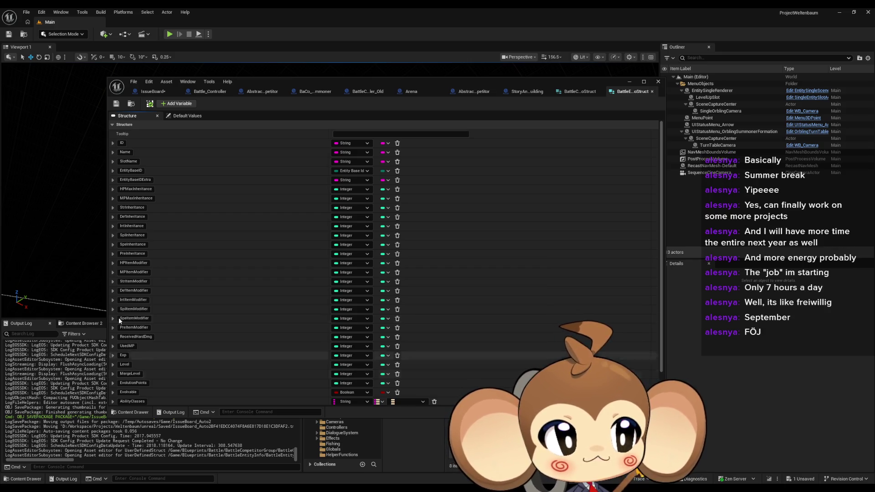
pyautogui.click(571, 93)
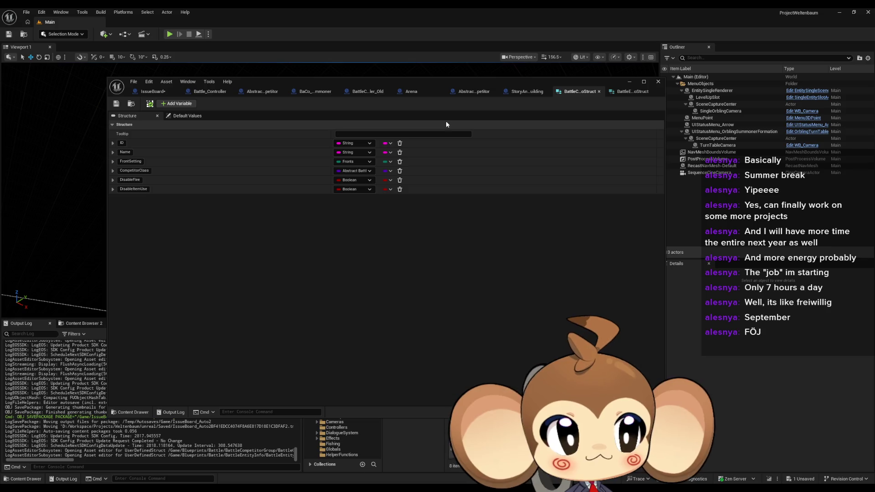
pyautogui.click(625, 93)
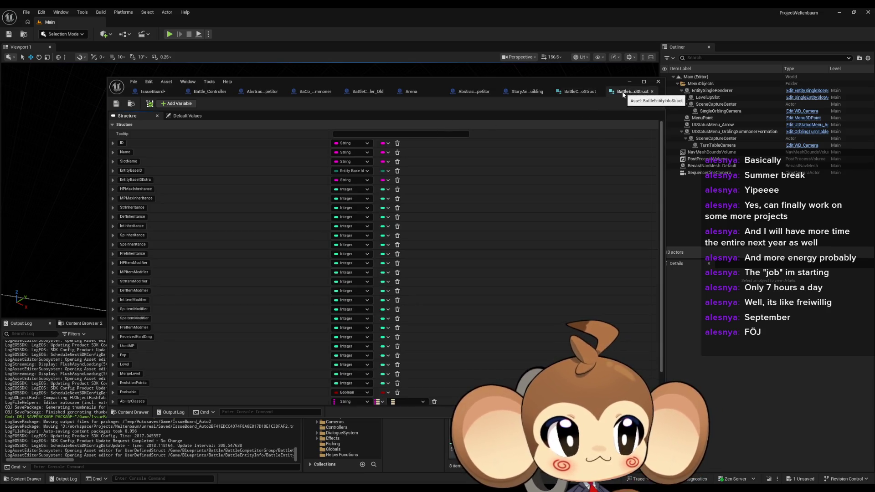
pyautogui.click(580, 93)
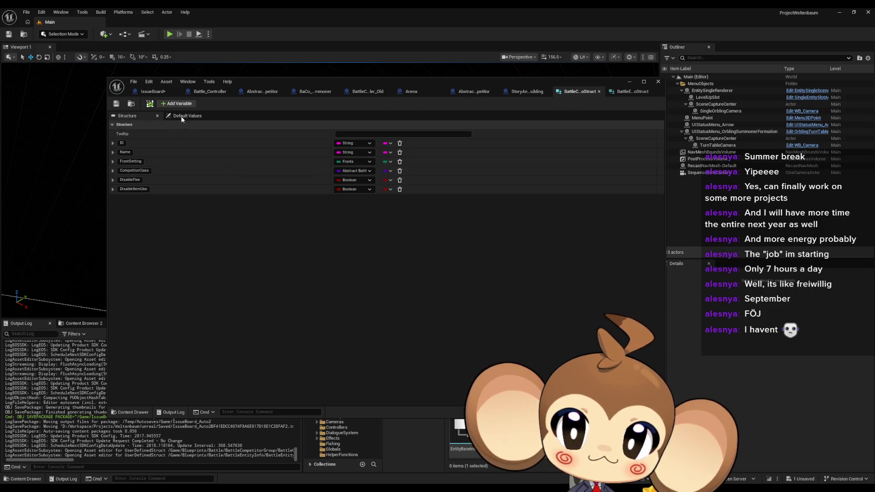
pyautogui.click(620, 93)
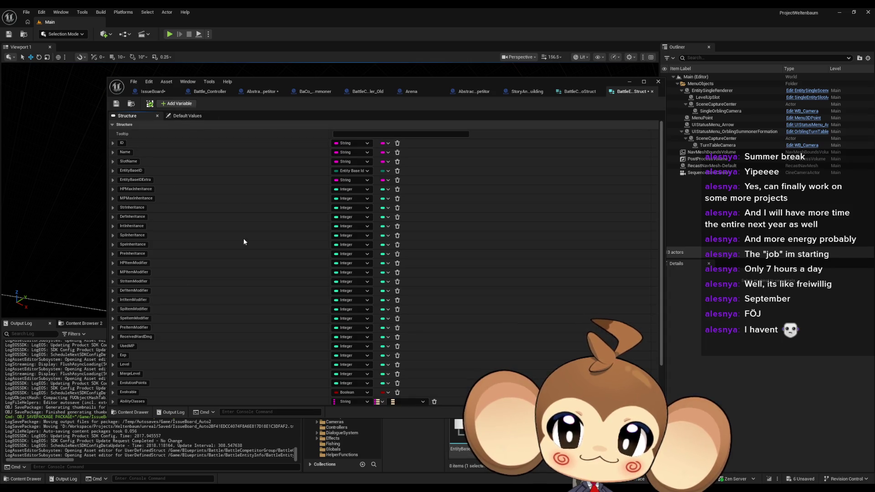
# Step: Add an Integer member named FleeModifier and move it just above ReceivedHardDmg
pyautogui.click(177, 104)
pyautogui.click(356, 400)
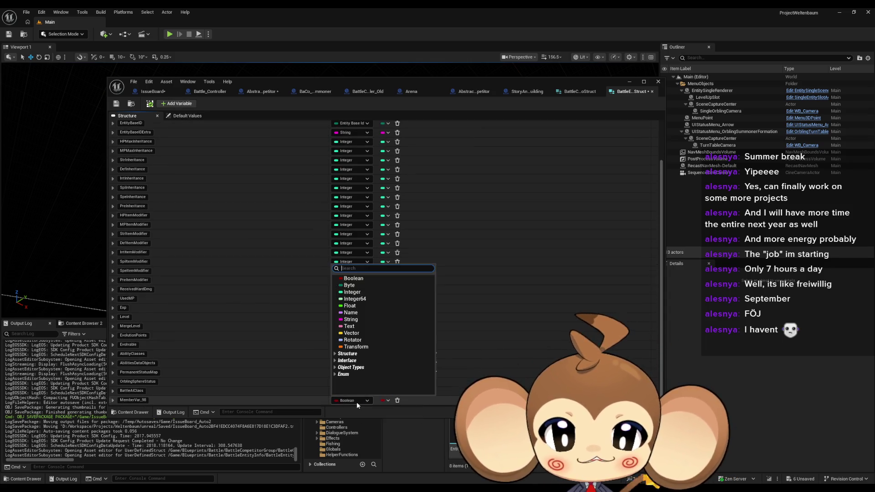
pyautogui.click(351, 293)
pyautogui.click(137, 401)
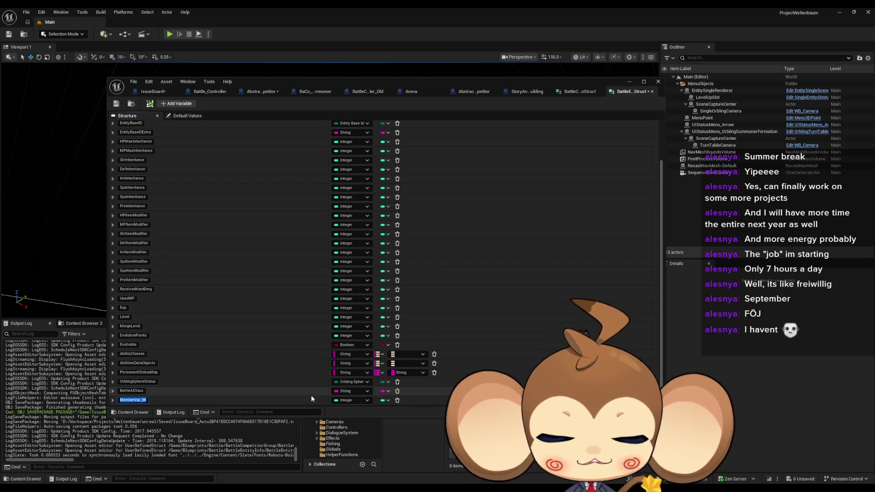
pyautogui.write('F')
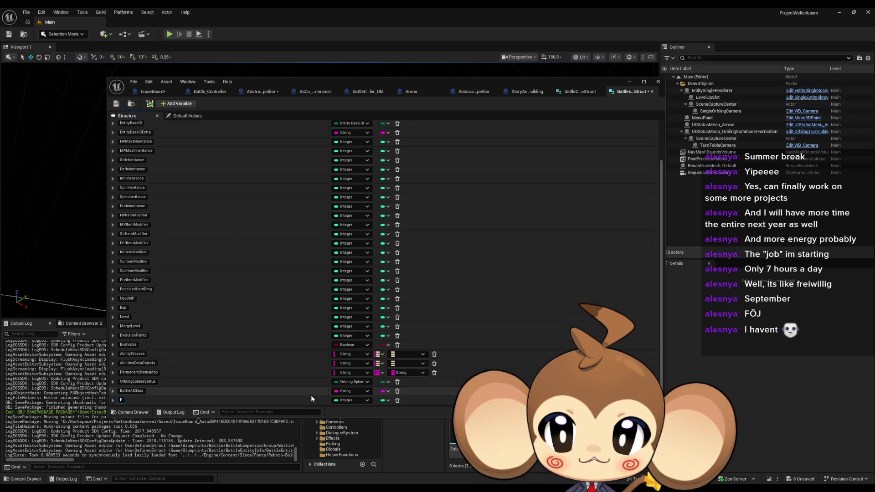
pyautogui.write('lee')
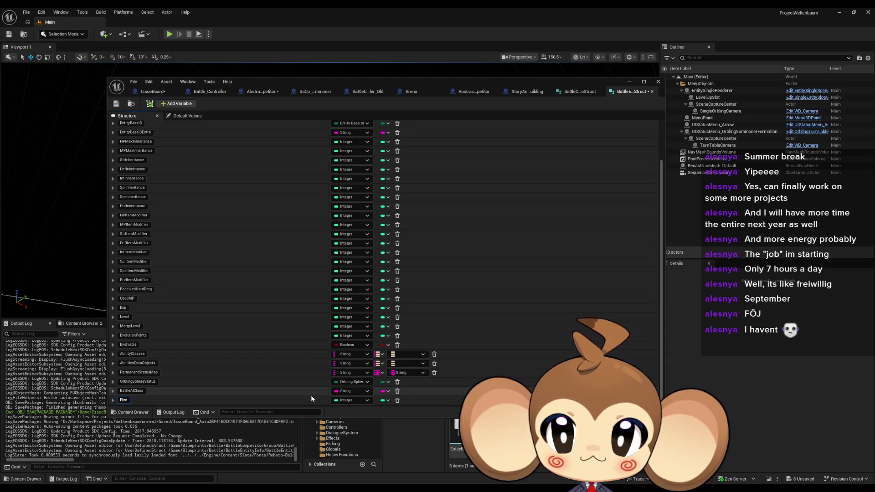
pyautogui.write('M')
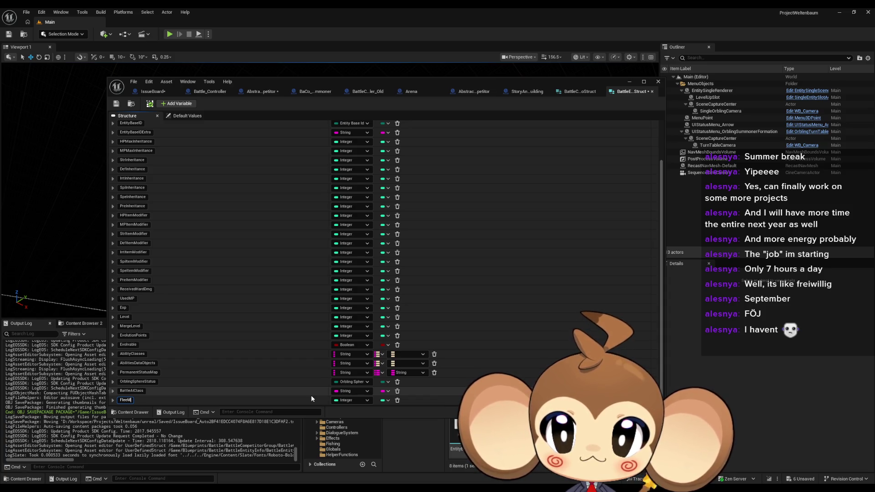
pyautogui.write('odifier')
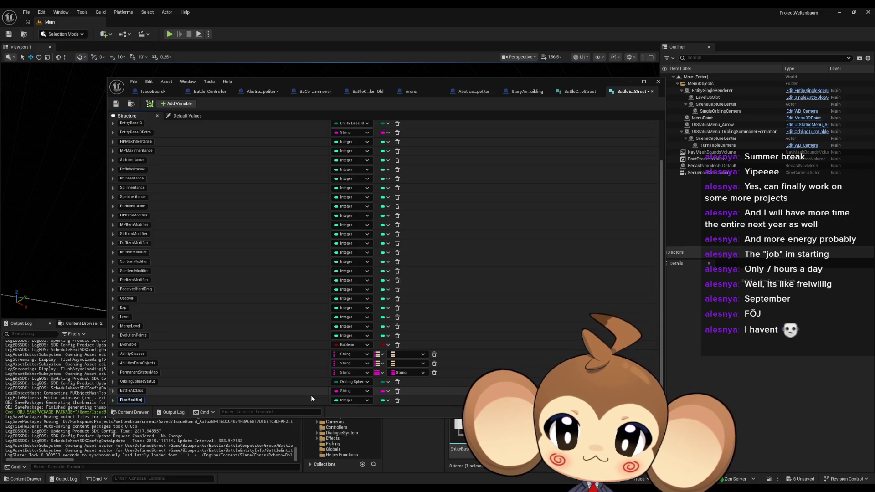
pyautogui.press('Return')
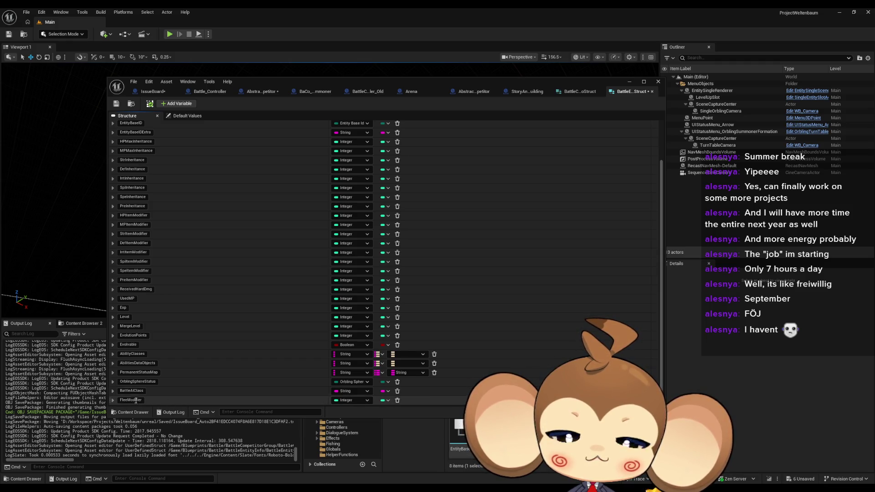
pyautogui.moveTo(140, 400)
pyautogui.mouseDown()
pyautogui.moveTo(114, 355)
pyautogui.moveTo(112, 285)
pyautogui.mouseUp()
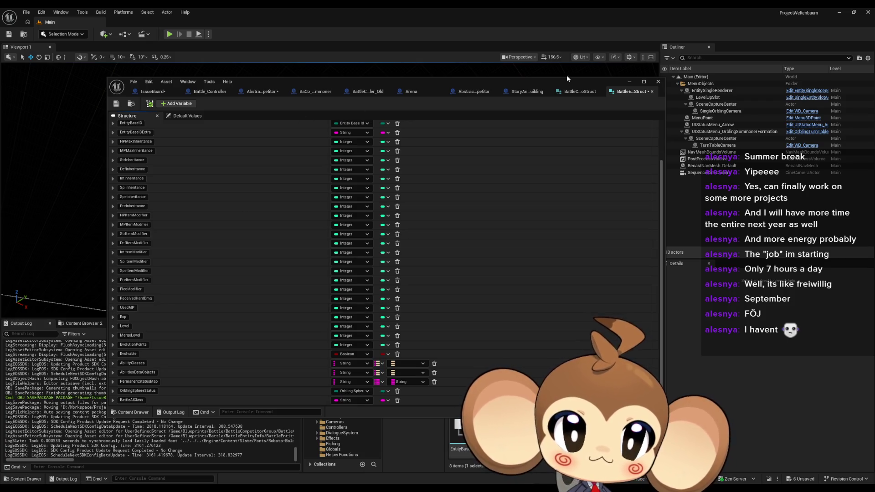
# Step: In the competitor group info struct, add a member CompetitorFleeModifier and make it an Integer
pyautogui.click(583, 91)
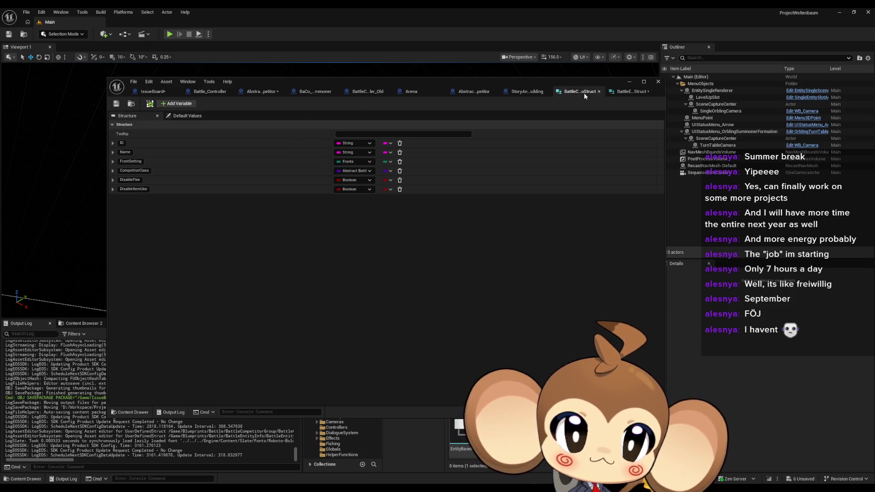
pyautogui.click(168, 105)
pyautogui.write('CompetitorFleeModifier')
pyautogui.press('Return')
pyautogui.click(364, 199)
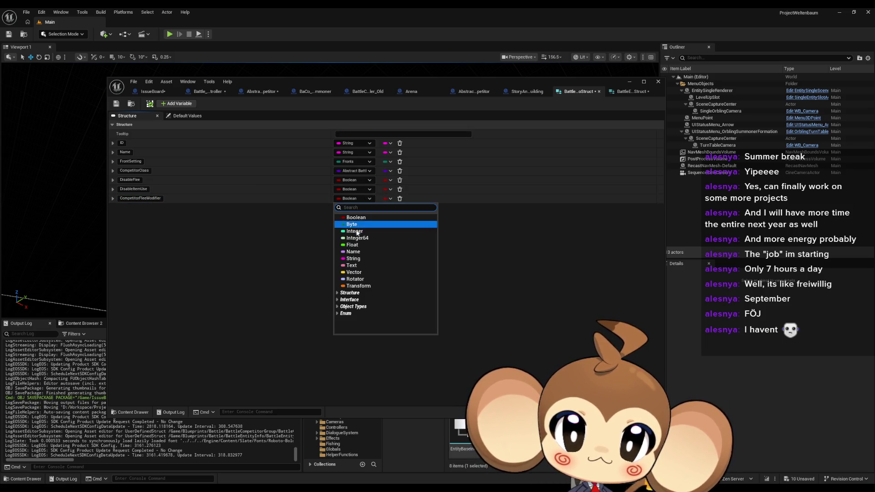
pyautogui.click(356, 231)
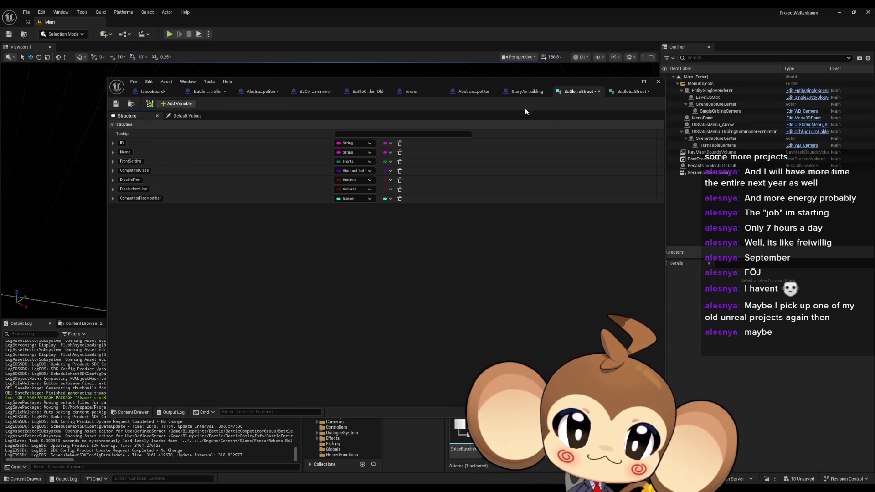
pyautogui.click(203, 92)
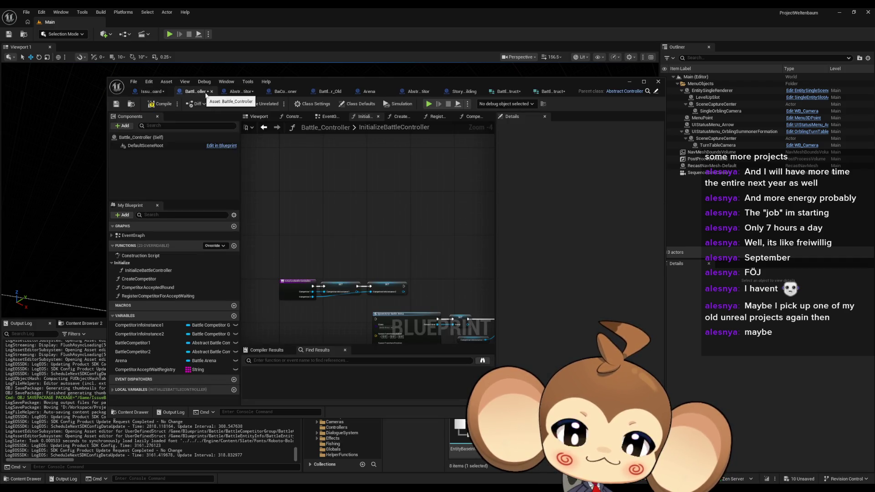
pyautogui.click(233, 91)
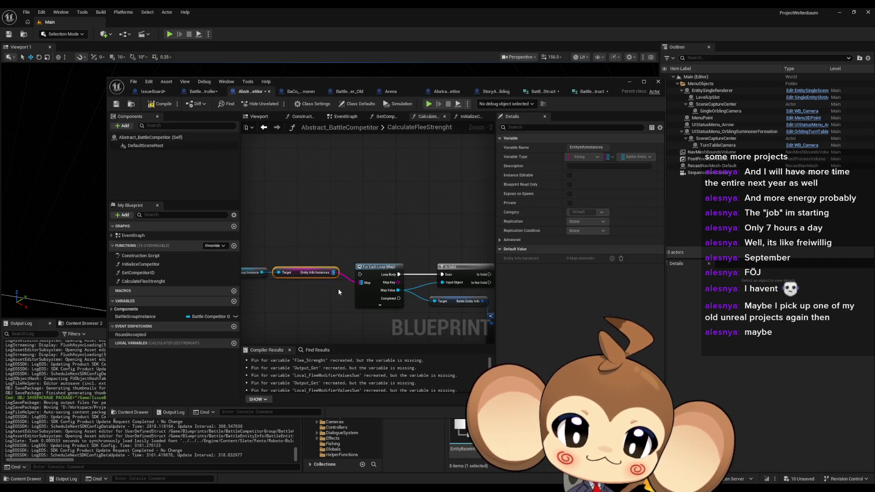
pyautogui.scroll(-1, 338, 288)
pyautogui.moveTo(390, 327); pyautogui.dragTo(385, 235)
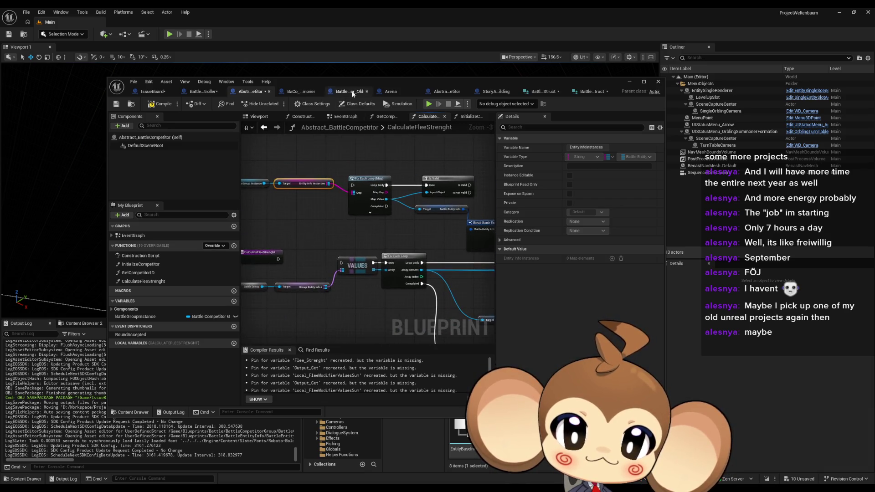
pyautogui.doubleClick(356, 83)
pyautogui.click(470, 167)
pyautogui.moveTo(496, 163); pyautogui.dragTo(409, 182)
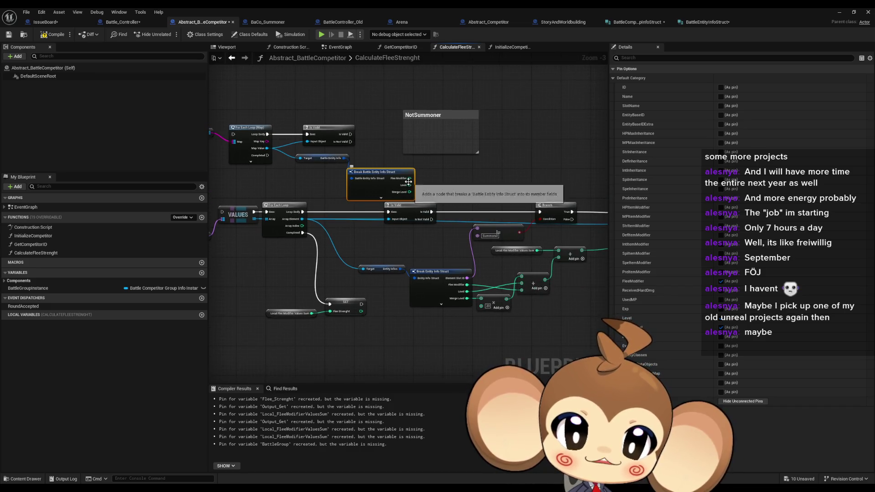
pyautogui.click(332, 201)
pyautogui.moveTo(298, 170)
pyautogui.mouseDown()
pyautogui.moveTo(365, 182)
pyautogui.moveTo(396, 209)
pyautogui.mouseUp()
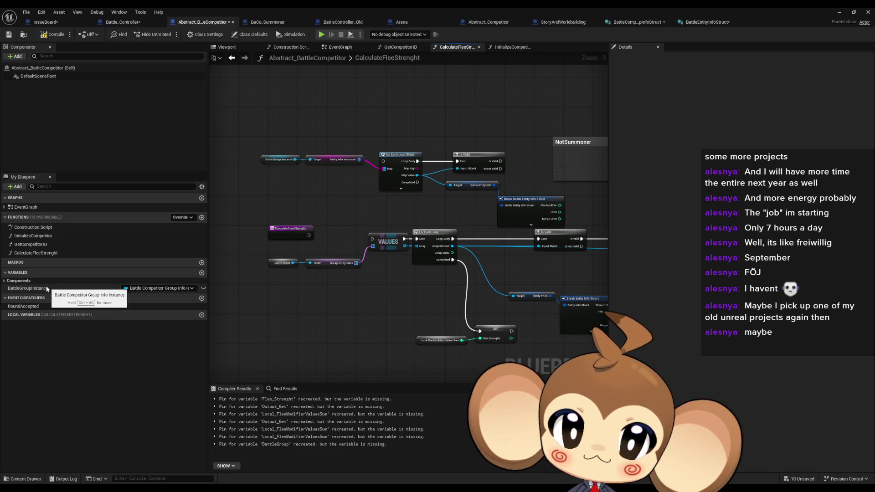
pyautogui.scroll(3, 578, 204)
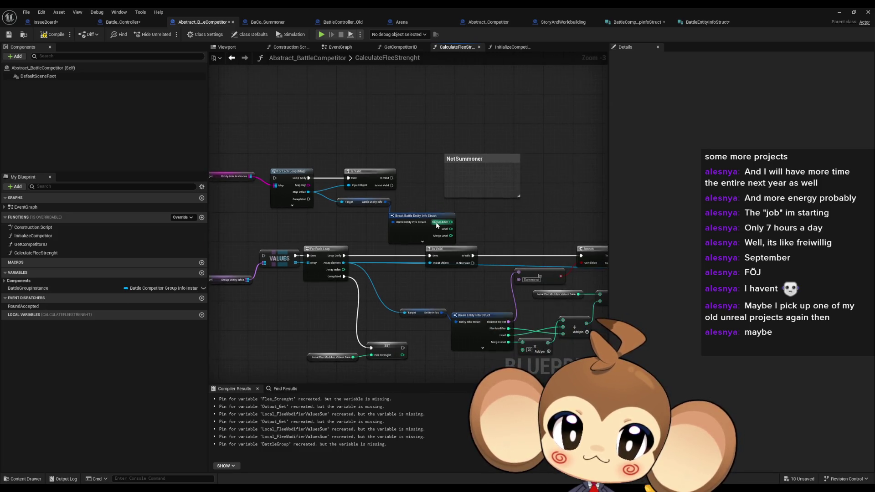
pyautogui.click(429, 220)
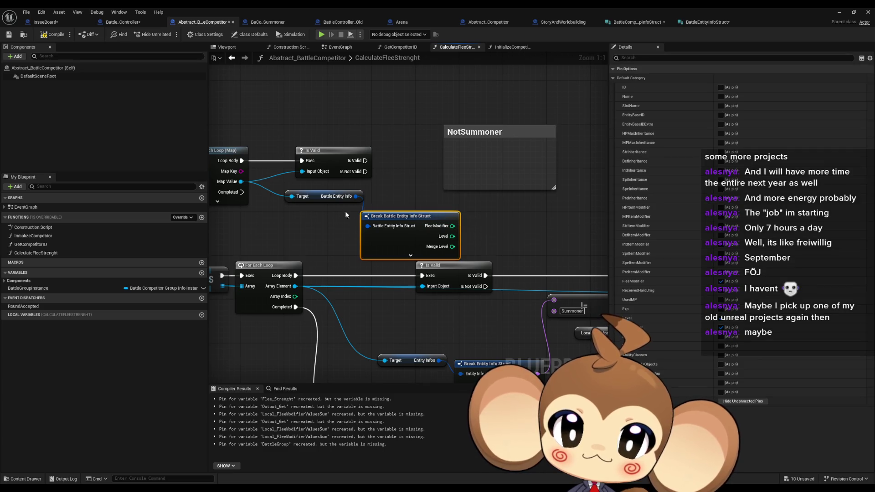
pyautogui.moveTo(326, 203); pyautogui.dragTo(466, 205)
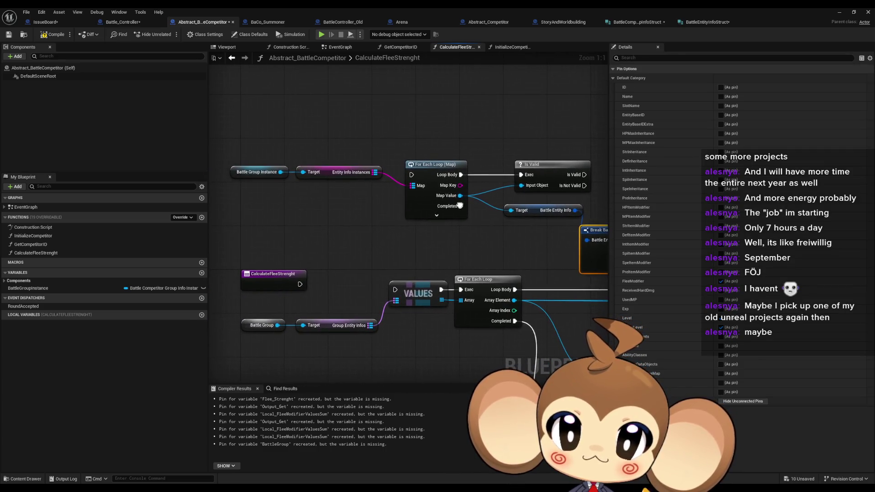
pyautogui.moveTo(276, 173); pyautogui.dragTo(297, 210)
pyautogui.click(220, 193)
pyautogui.moveTo(279, 172)
pyautogui.mouseDown()
pyautogui.moveTo(275, 204)
pyautogui.moveTo(287, 204)
pyautogui.mouseUp()
pyautogui.write('flee mod')
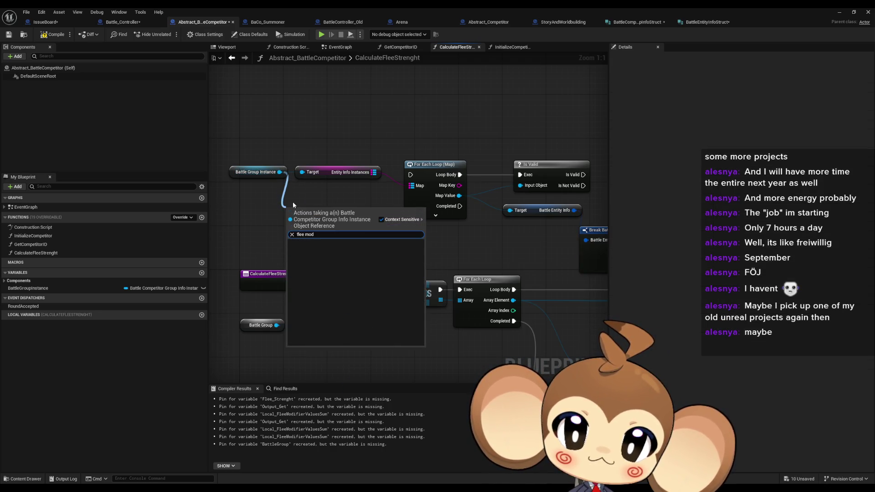
pyautogui.hotkey('ctrl', 'a')
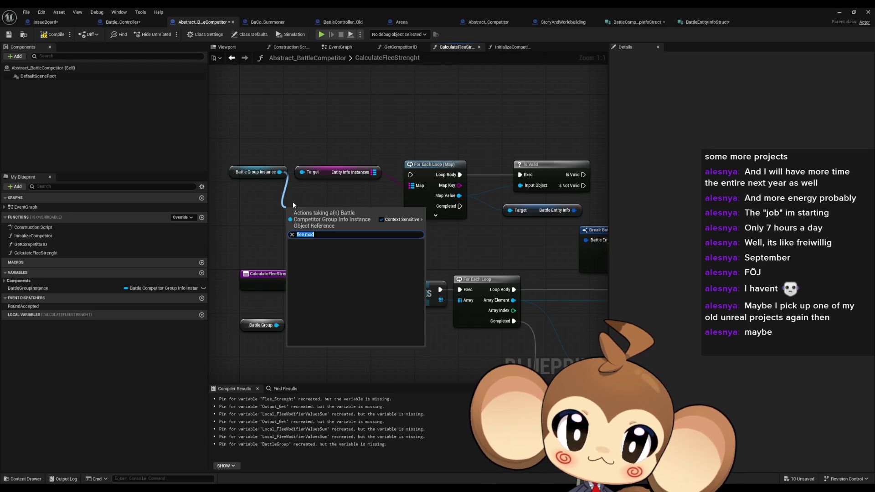
pyautogui.click(638, 22)
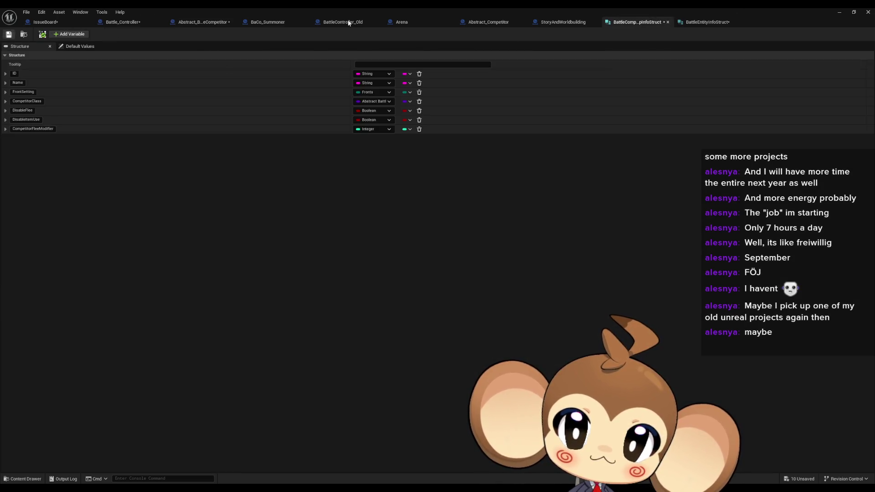
pyautogui.click(692, 25)
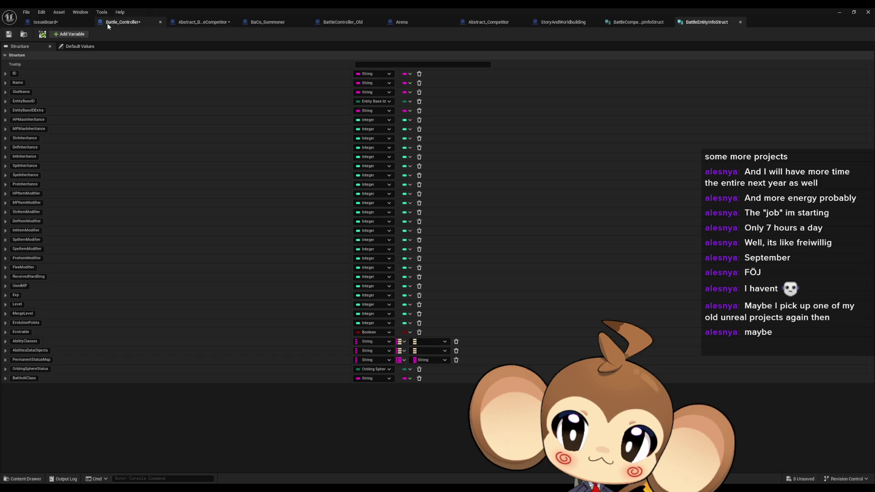
pyautogui.click(119, 22)
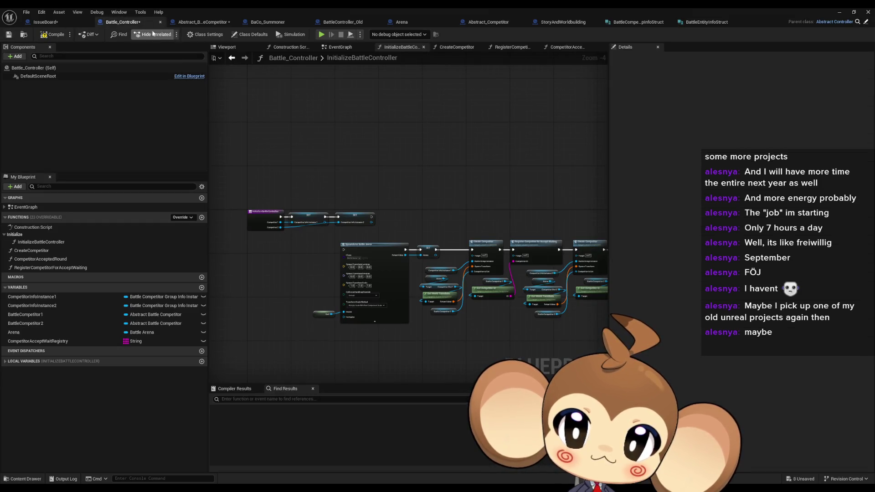
pyautogui.click(202, 23)
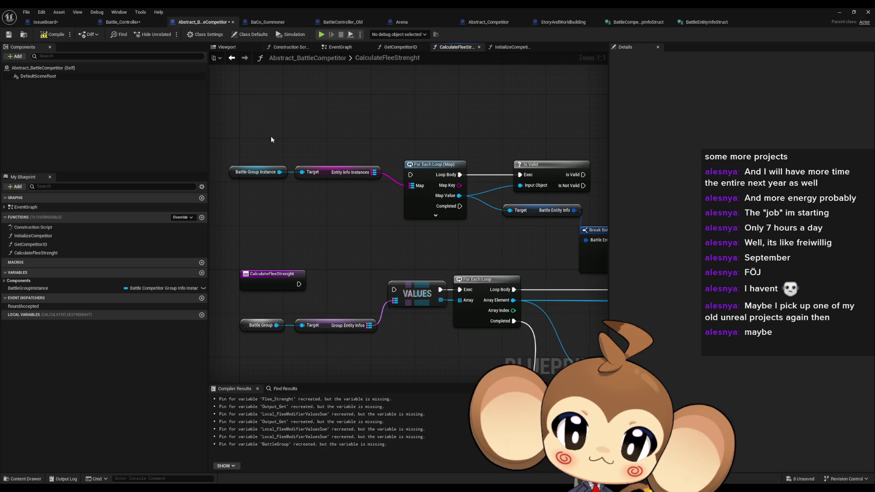
pyautogui.moveTo(279, 171); pyautogui.dragTo(293, 206)
pyautogui.write('flee')
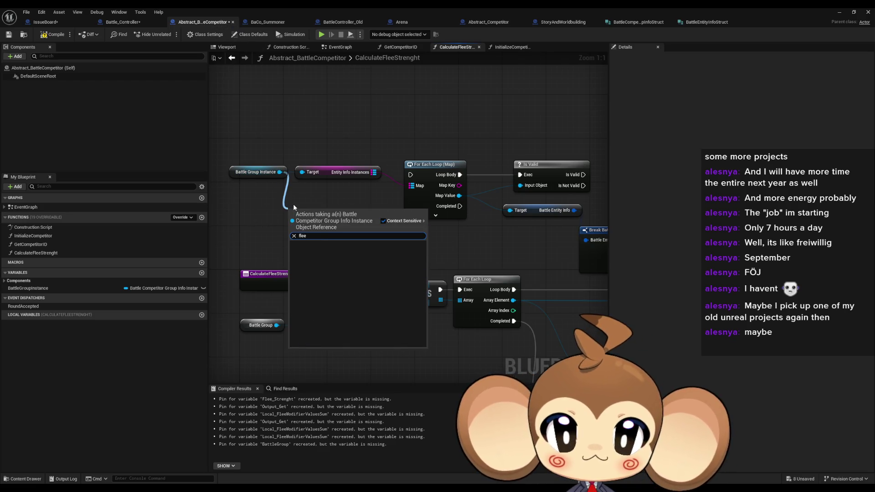
pyautogui.hotkey('ctrl', 'a')
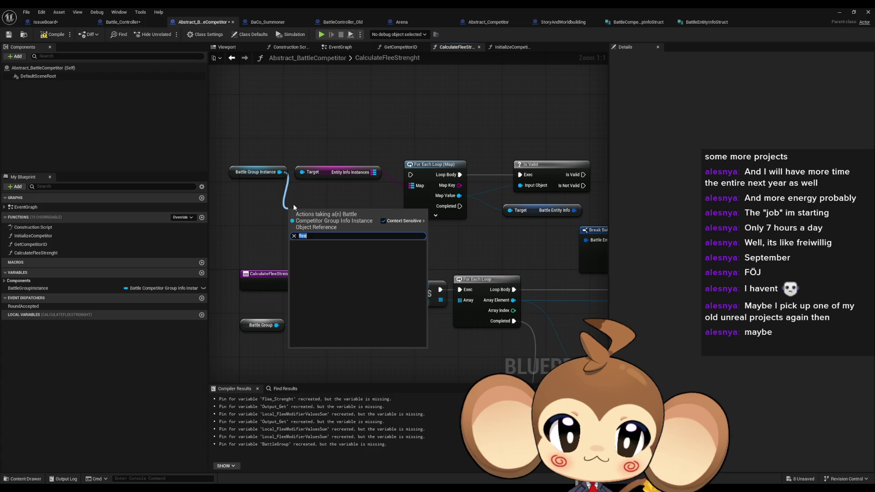
pyautogui.write('batt')
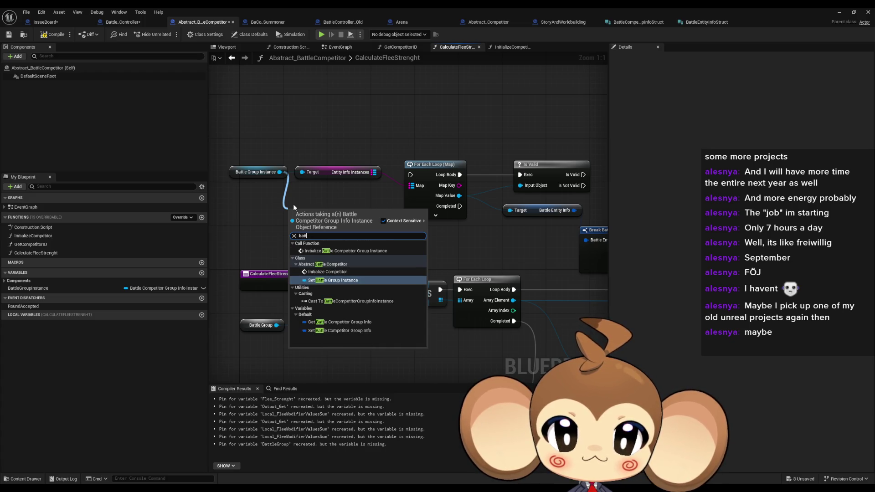
pyautogui.click(338, 321)
pyautogui.moveTo(378, 210)
pyautogui.mouseDown()
pyautogui.moveTo(364, 300)
pyautogui.moveTo(315, 248)
pyautogui.mouseUp()
pyautogui.write('flee')
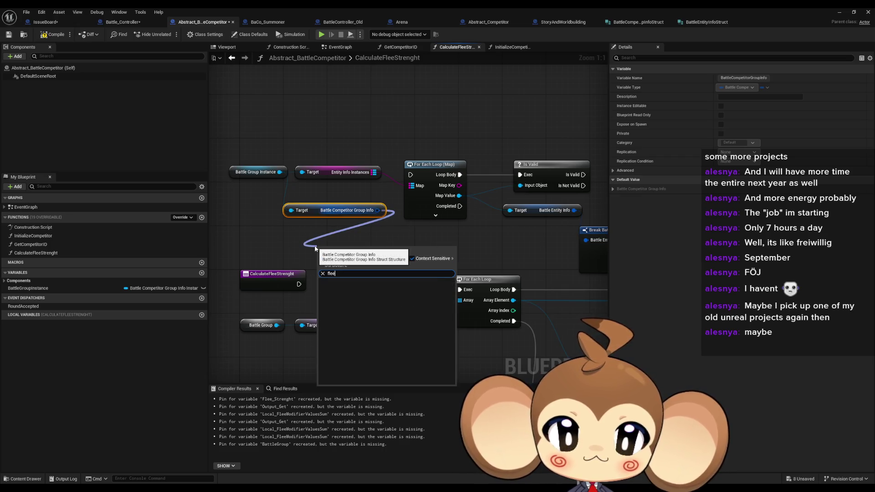
pyautogui.click(340, 224)
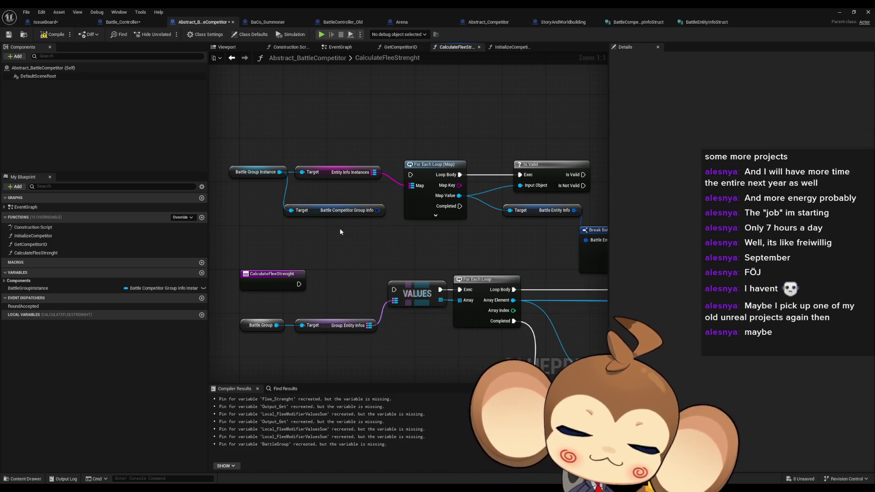
pyautogui.click(340, 228)
pyautogui.click(634, 21)
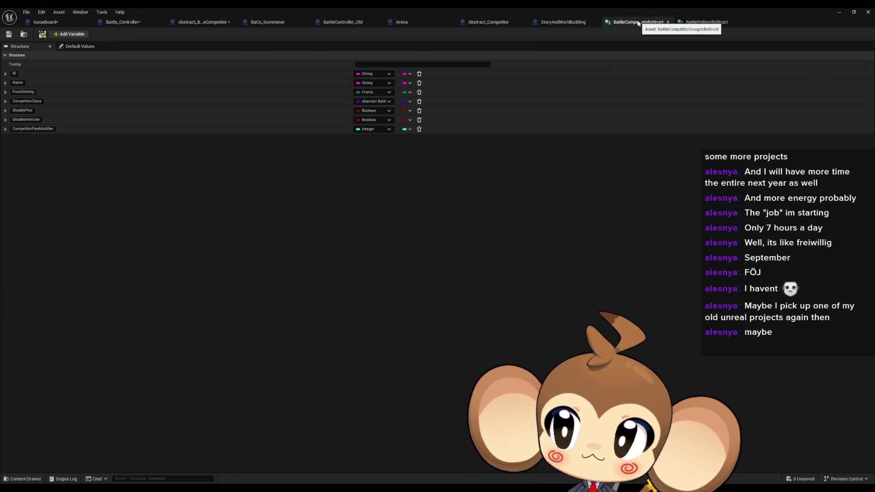
pyautogui.click(136, 22)
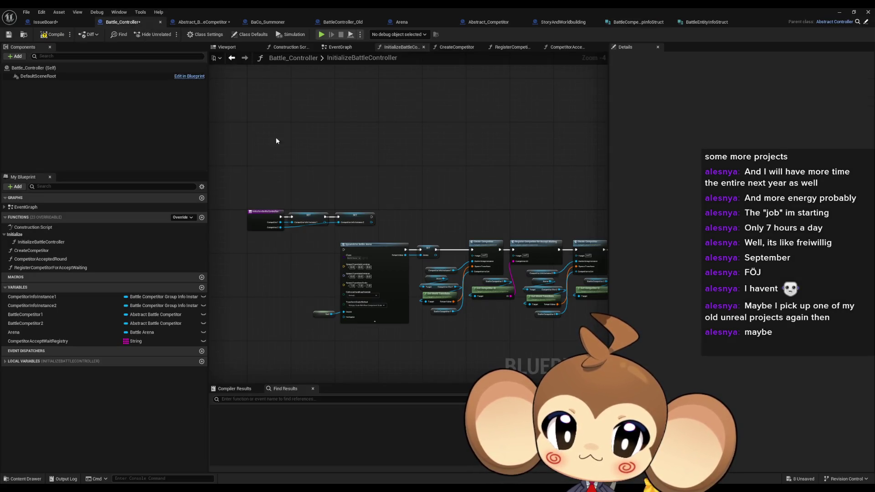
pyautogui.click(196, 22)
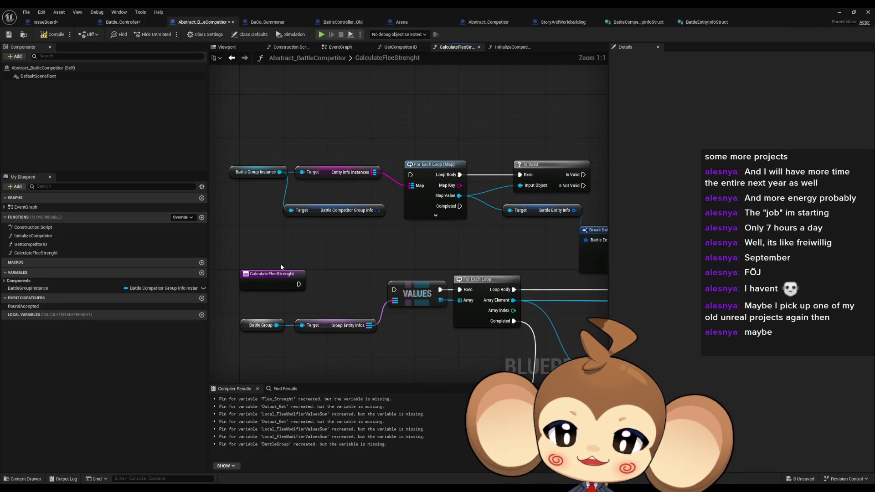
# Step: Pull a Get Battle Competitor Group Info node off Battle Group Instance
pyautogui.moveTo(273, 258); pyautogui.dragTo(358, 258)
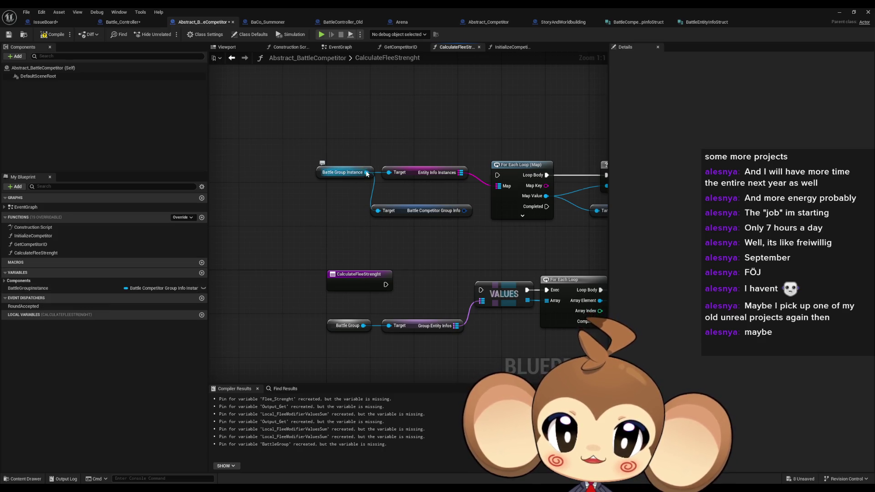
pyautogui.moveTo(366, 172); pyautogui.dragTo(291, 234)
pyautogui.scroll(-10, 352, 318)
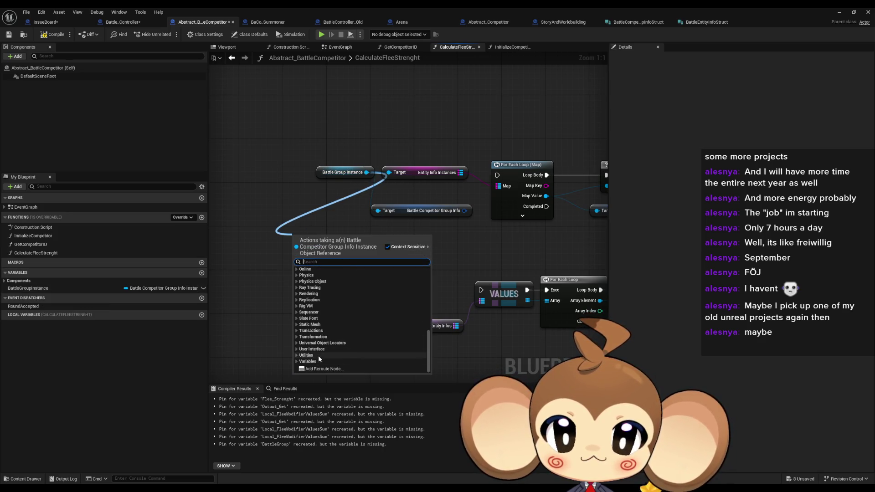
pyautogui.click(297, 362)
pyautogui.scroll(-3, 327, 347)
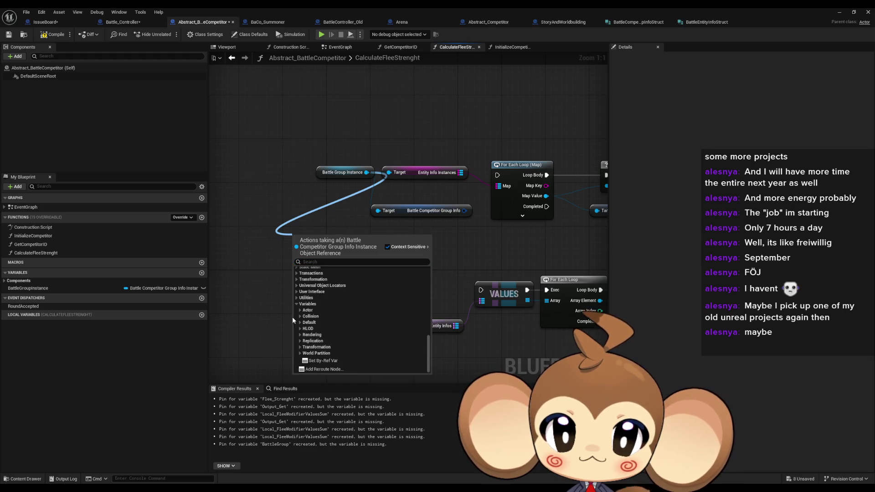
pyautogui.click(299, 322)
pyautogui.scroll(-2, 298, 321)
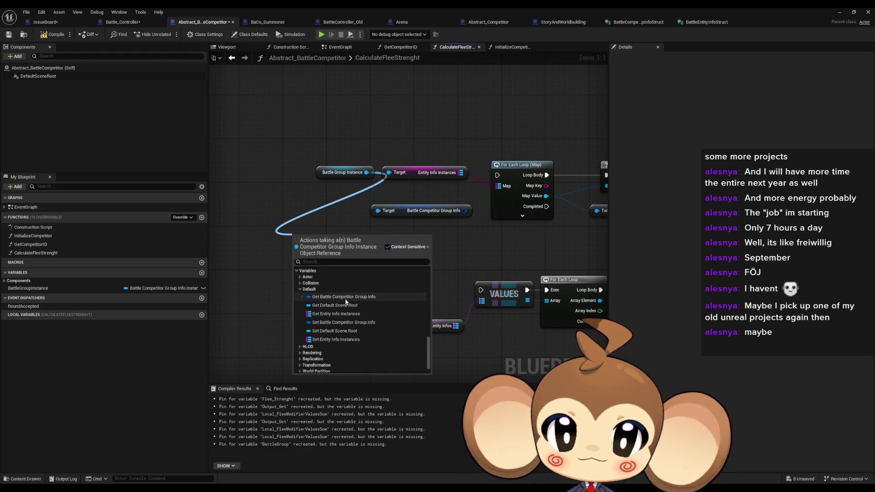
# Step: Add a Break Battle Competitor Group Info Struct node showing only Competitor Flee Modifier beside the getter
pyautogui.moveTo(464, 210); pyautogui.dragTo(322, 223)
pyautogui.write('bre')
pyautogui.press('Return')
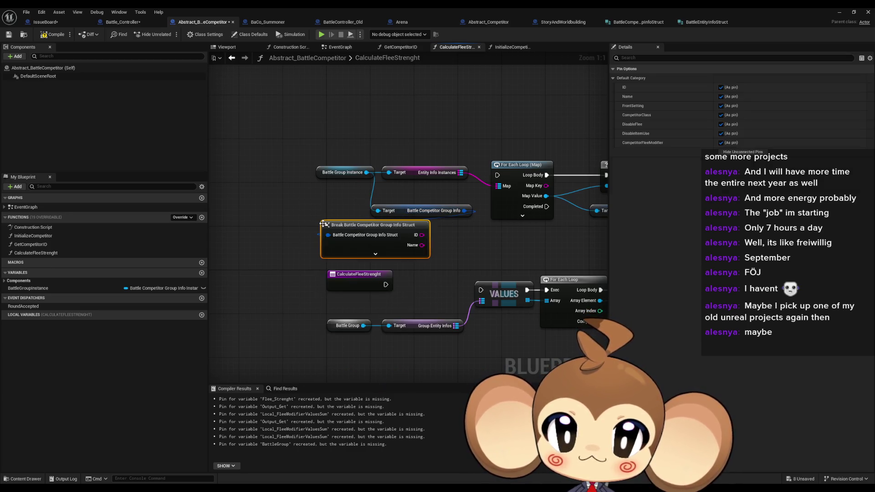
pyautogui.click(370, 255)
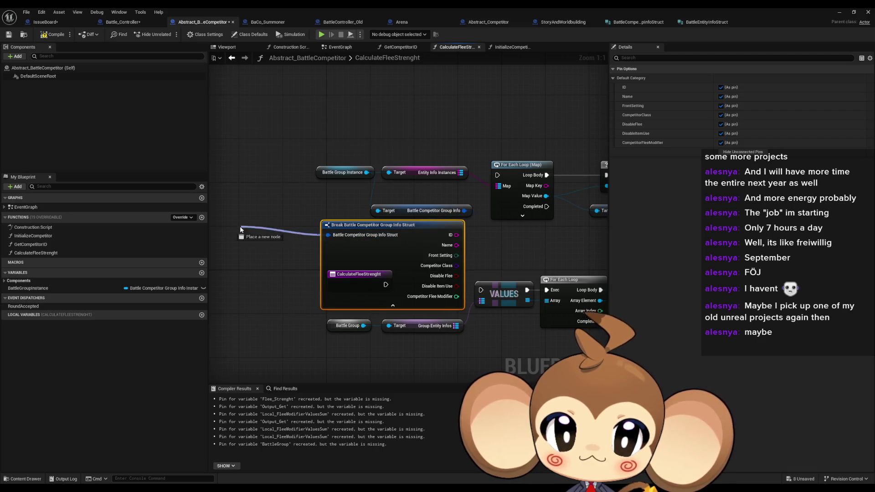
pyautogui.click(273, 192)
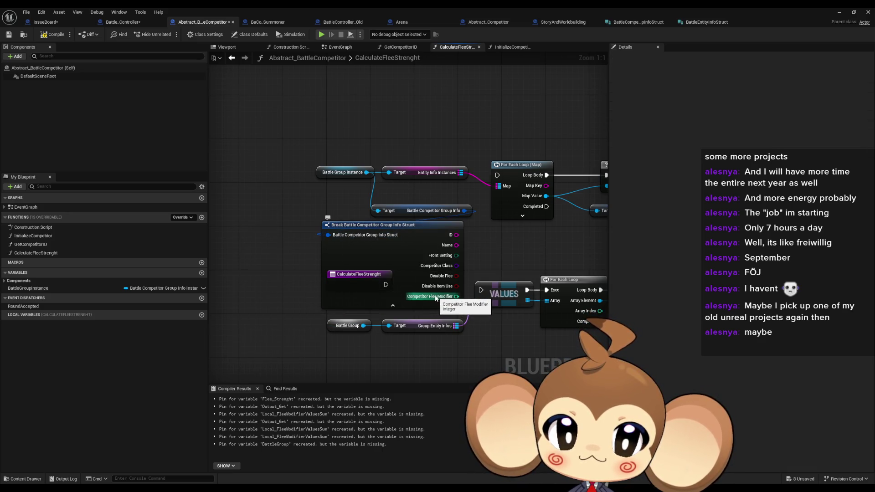
pyautogui.moveTo(443, 229); pyautogui.dragTo(415, 240)
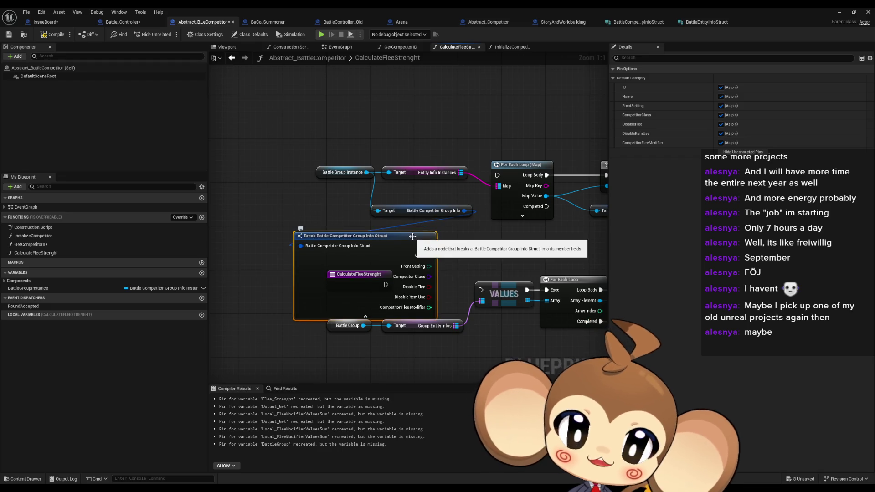
pyautogui.click(725, 152)
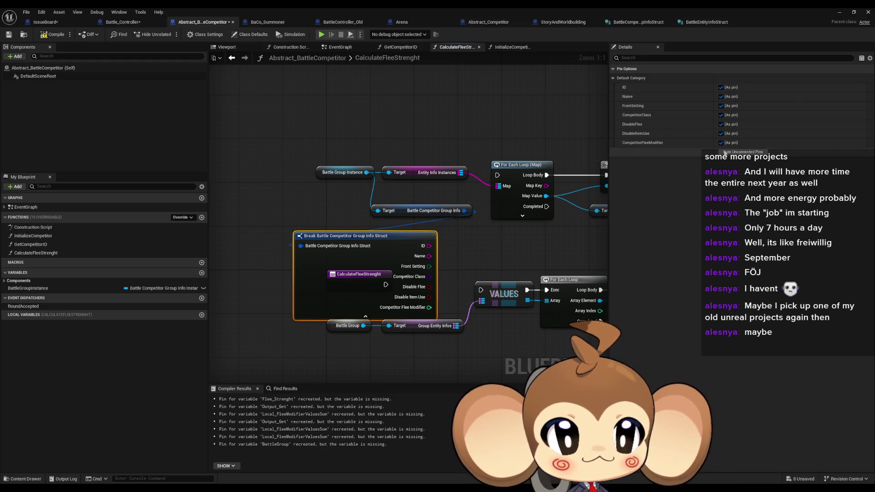
pyautogui.moveTo(361, 232)
pyautogui.mouseDown()
pyautogui.moveTo(370, 222)
pyautogui.moveTo(414, 221)
pyautogui.moveTo(328, 215)
pyautogui.mouseUp()
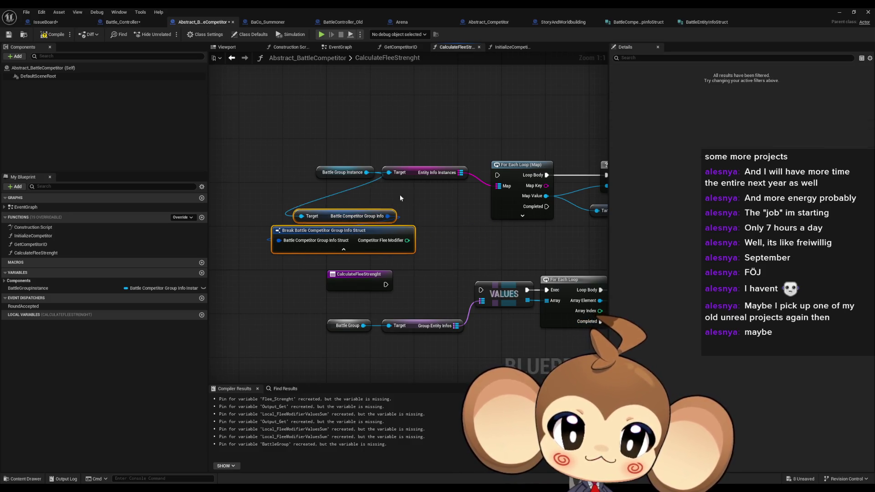
pyautogui.click(419, 206)
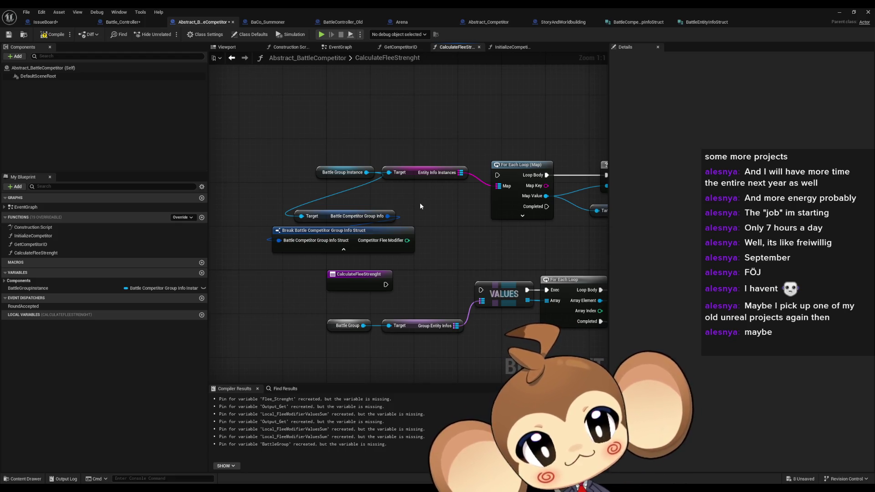
pyautogui.scroll(-3, 479, 233)
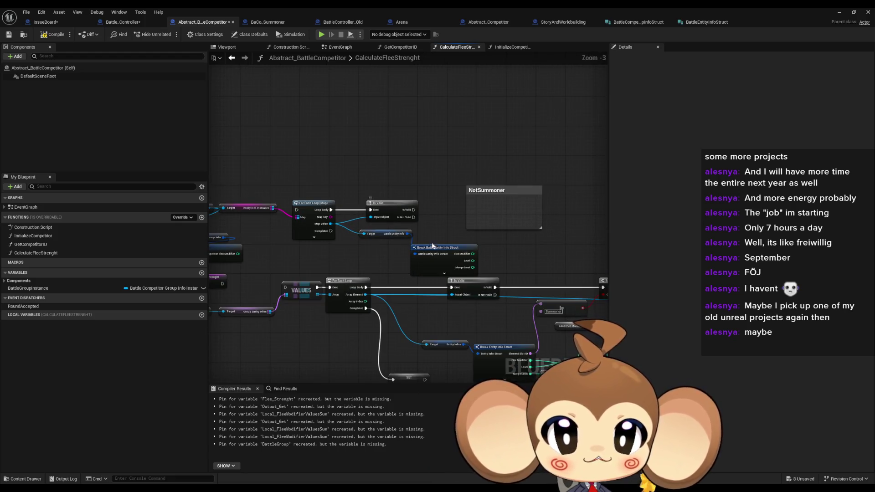
pyautogui.click(429, 261)
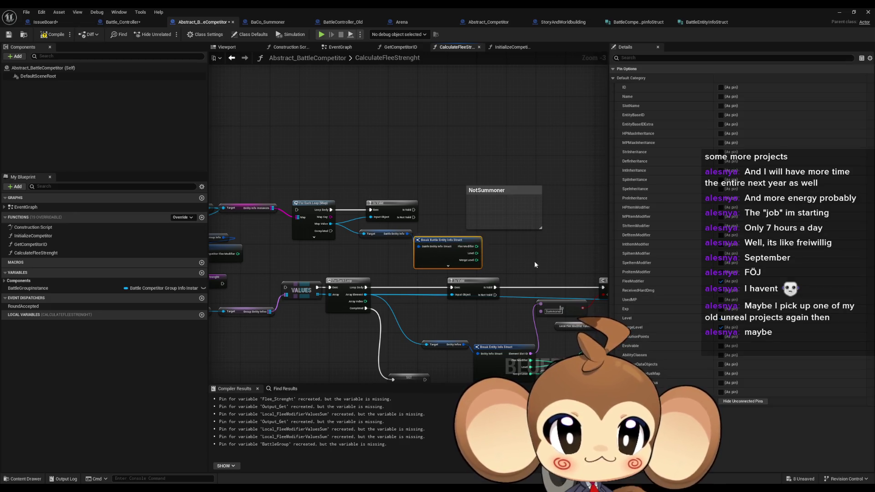
pyautogui.moveTo(534, 261); pyautogui.dragTo(372, 225)
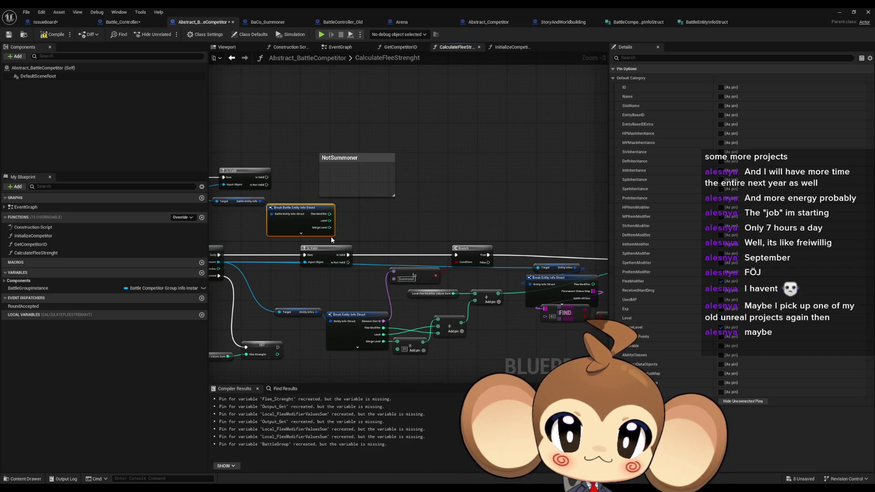
pyautogui.moveTo(335, 241); pyautogui.dragTo(417, 236)
pyautogui.scroll(4, 418, 236)
pyautogui.click(312, 196)
pyautogui.moveTo(312, 155)
pyautogui.mouseDown()
pyautogui.moveTo(346, 218)
pyautogui.moveTo(366, 230)
pyautogui.moveTo(306, 151)
pyautogui.moveTo(355, 219)
pyautogui.moveTo(292, 195)
pyautogui.moveTo(357, 240)
pyautogui.mouseUp()
pyautogui.moveTo(315, 187)
pyautogui.mouseDown()
pyautogui.moveTo(292, 146)
pyautogui.moveTo(344, 201)
pyautogui.mouseUp()
pyautogui.moveTo(362, 144)
pyautogui.mouseDown()
pyautogui.moveTo(337, 182)
pyautogui.moveTo(324, 148)
pyautogui.mouseUp()
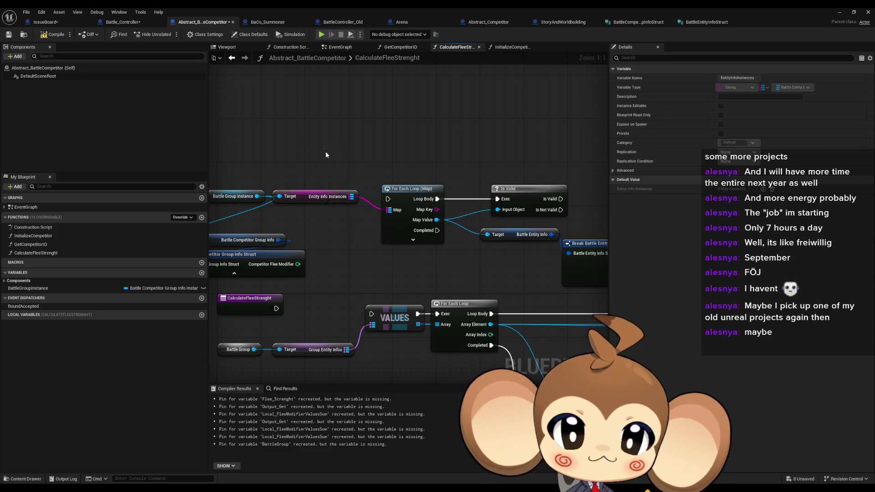
pyautogui.moveTo(401, 204); pyautogui.dragTo(455, 246)
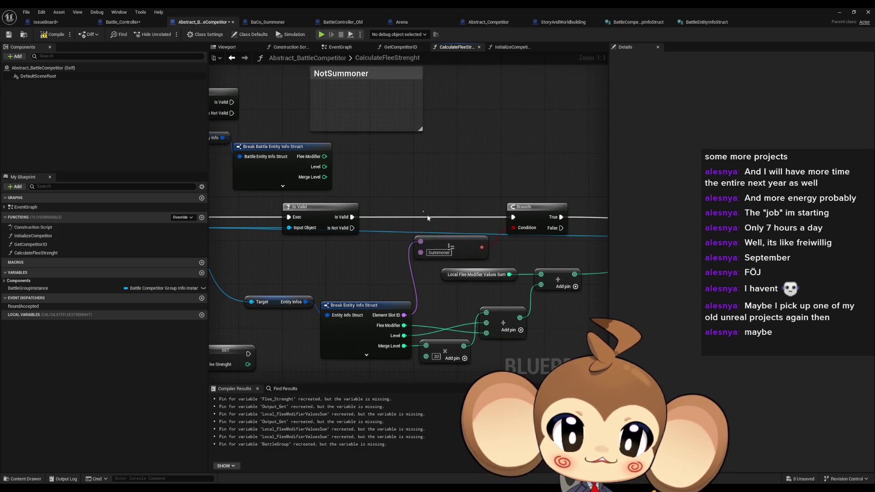
pyautogui.scroll(-3, 416, 225)
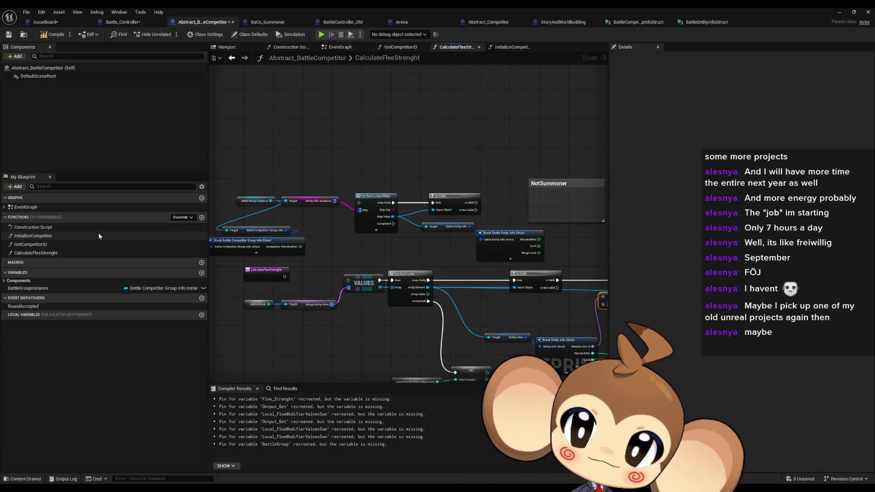
pyautogui.scroll(3, 259, 183)
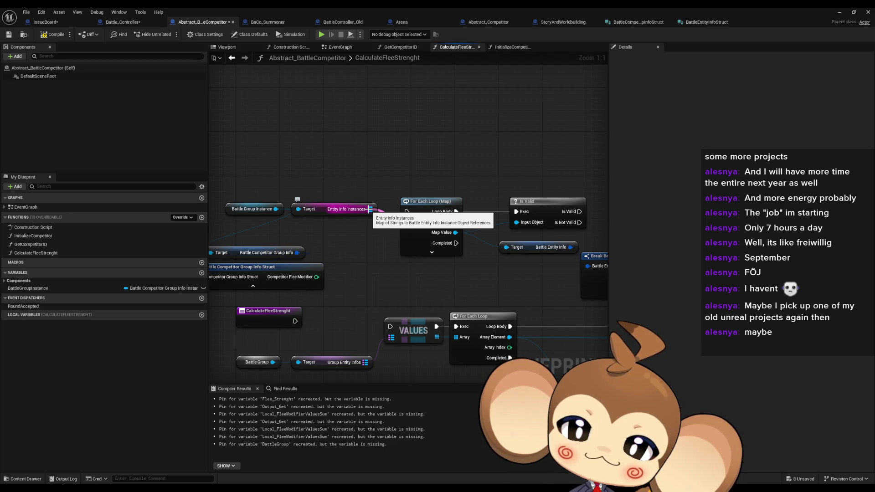
pyautogui.scroll(-2, 369, 210)
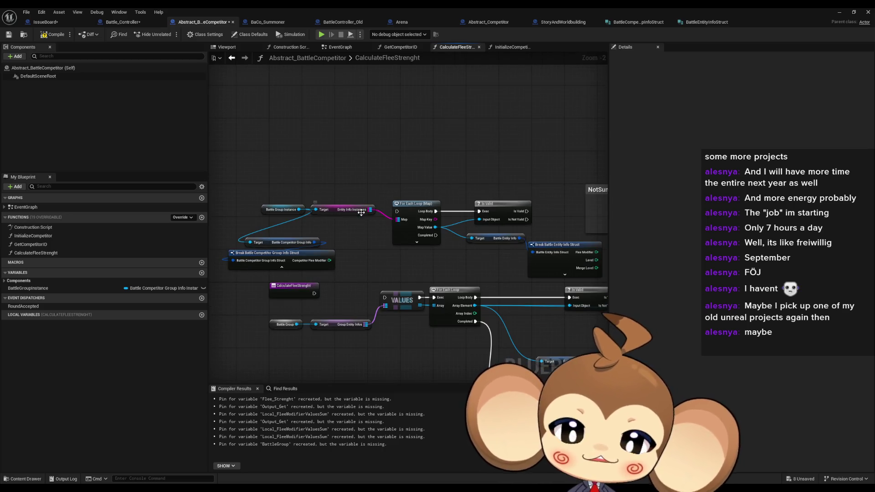
pyautogui.click(488, 23)
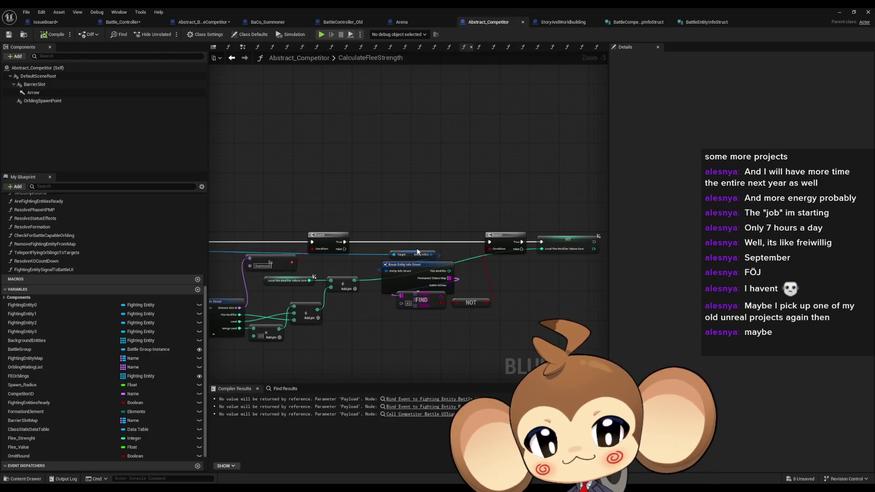
pyautogui.scroll(3, 455, 327)
pyautogui.moveTo(517, 332)
pyautogui.mouseDown()
pyautogui.moveTo(353, 257)
pyautogui.moveTo(360, 232)
pyautogui.mouseUp()
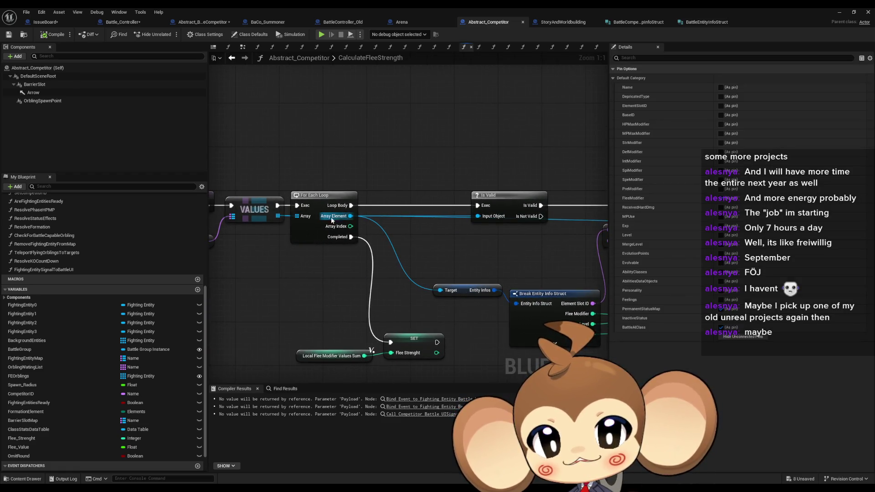
pyautogui.scroll(-3, 424, 229)
pyautogui.moveTo(487, 254); pyautogui.dragTo(254, 248)
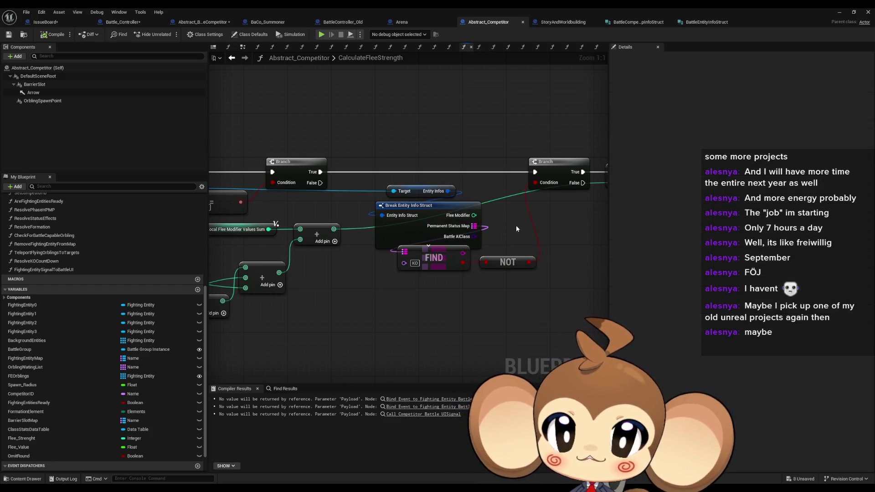
pyautogui.click(694, 23)
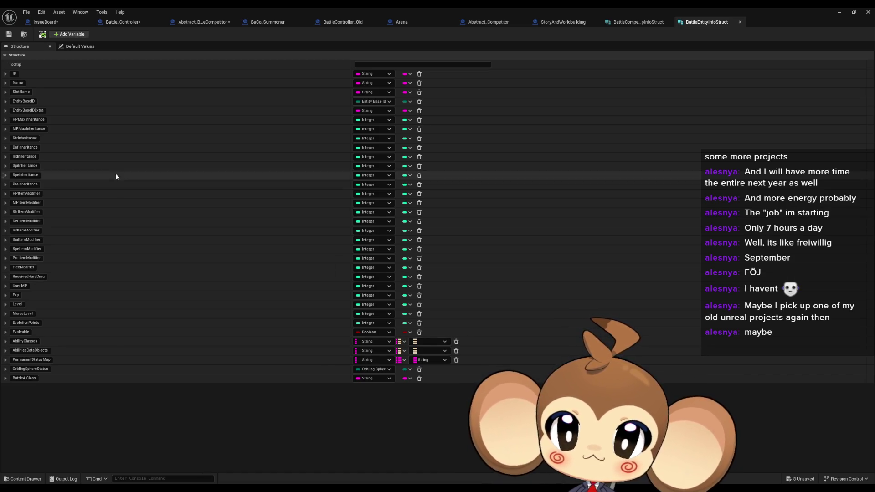
pyautogui.click(103, 21)
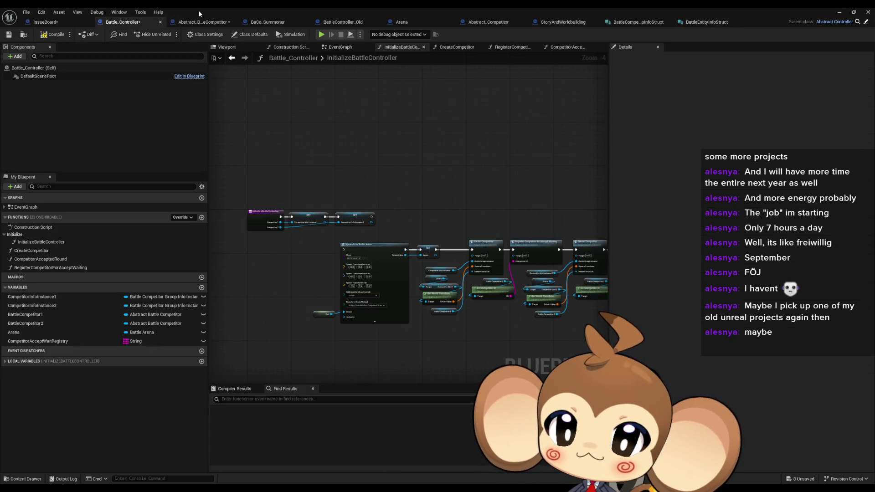
pyautogui.click(203, 22)
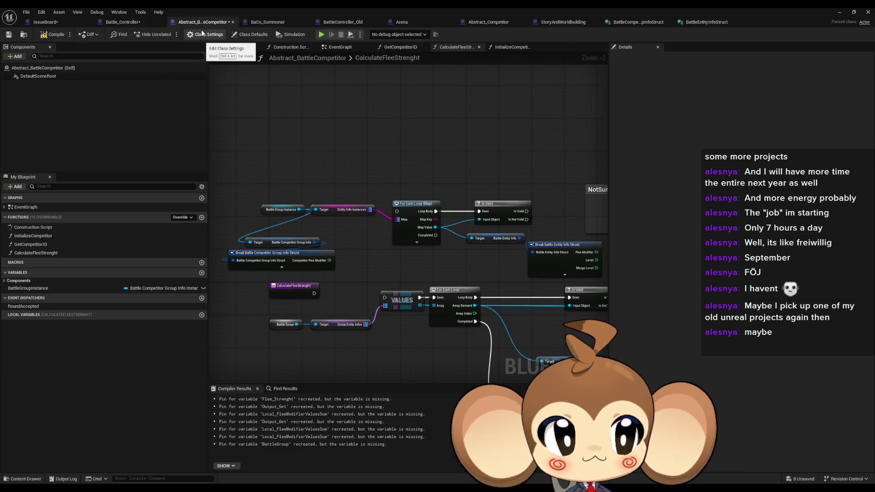
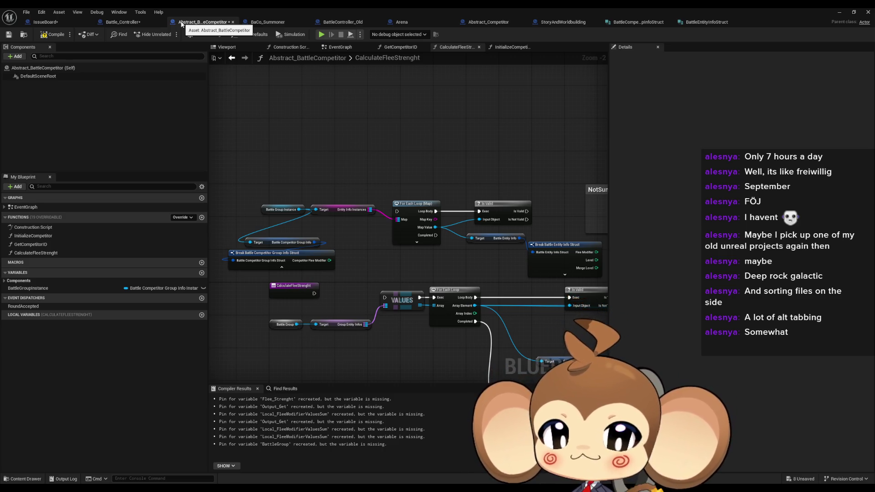
# Step: Move the NotSummoner comment further up, out of the way of the nodes
pyautogui.moveTo(335, 153); pyautogui.dragTo(266, 132)
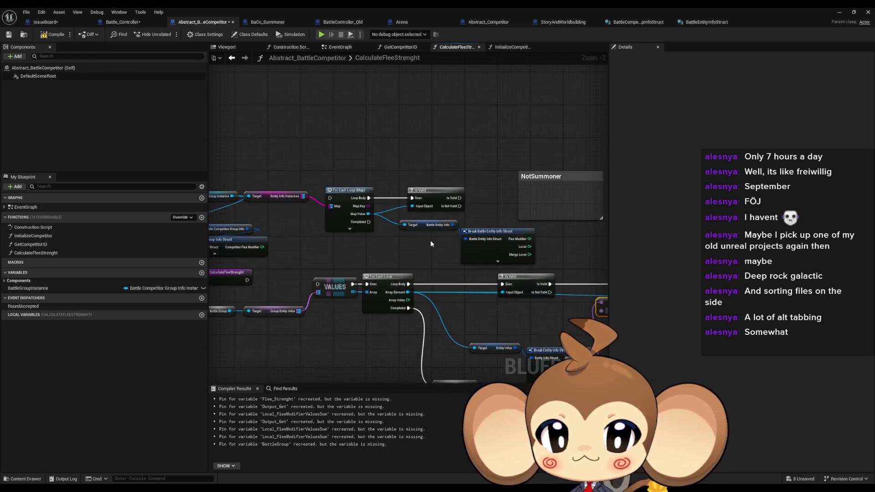
pyautogui.moveTo(478, 225); pyautogui.dragTo(373, 222)
pyautogui.moveTo(473, 179); pyautogui.dragTo(442, 97)
pyautogui.moveTo(459, 195)
pyautogui.mouseDown()
pyautogui.moveTo(457, 209)
pyautogui.moveTo(469, 203)
pyautogui.mouseUp()
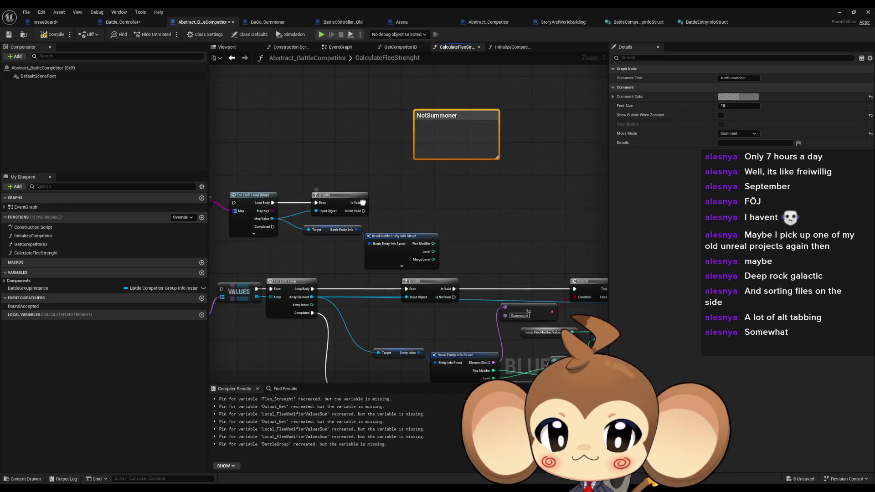
pyautogui.moveTo(364, 202); pyautogui.dragTo(350, 200)
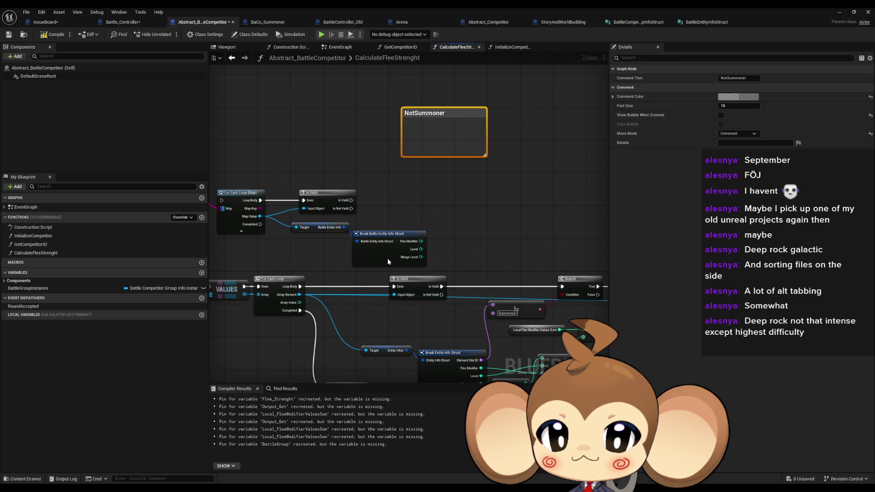
# Step: Expose SlotName as an output pin on the Break Battle Entity Info Struct node
pyautogui.click(382, 234)
pyautogui.moveTo(383, 246); pyautogui.dragTo(335, 249)
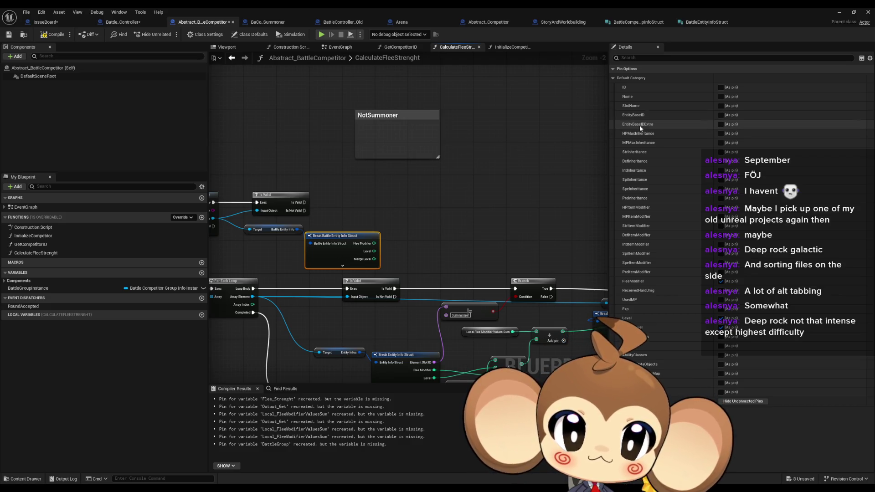
pyautogui.click(721, 106)
pyautogui.moveTo(398, 230); pyautogui.dragTo(447, 249)
# Step: Create a Not Equal (!=) node wired from the Slot Name output
pyautogui.write('!=')
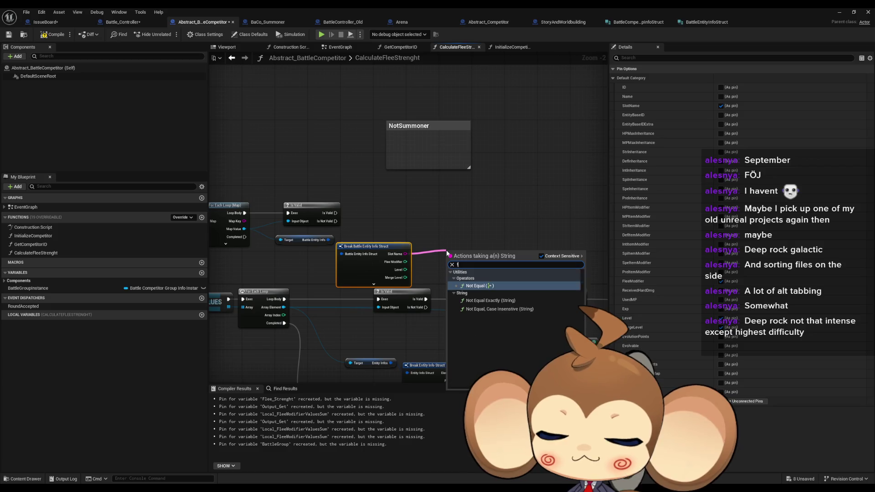
pyautogui.press('Return')
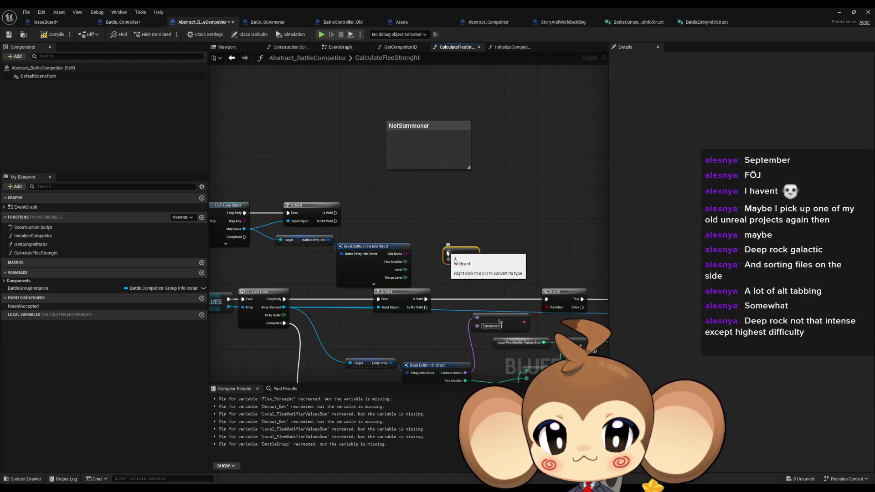
pyautogui.moveTo(404, 254); pyautogui.dragTo(440, 233)
pyautogui.write('!=')
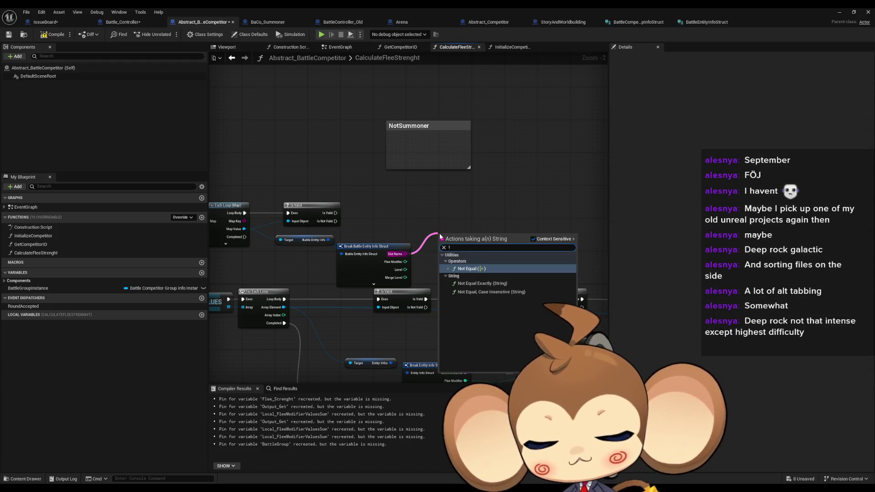
pyautogui.press('Return')
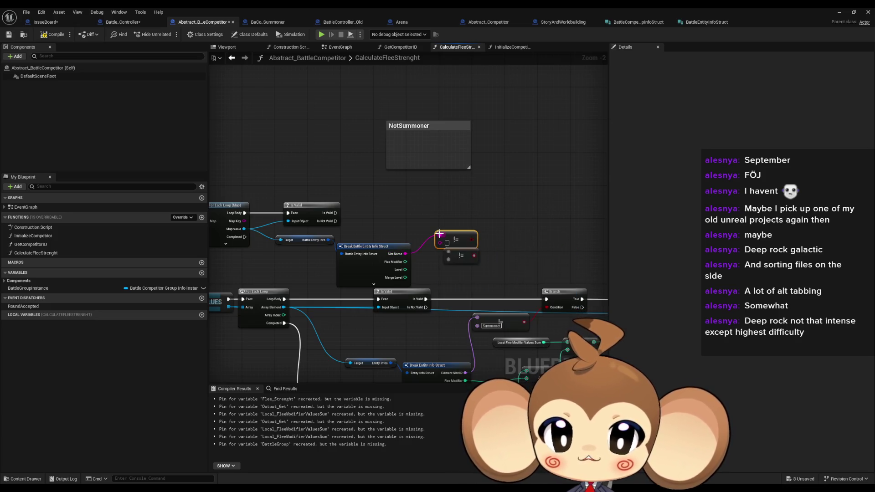
pyautogui.click(483, 274)
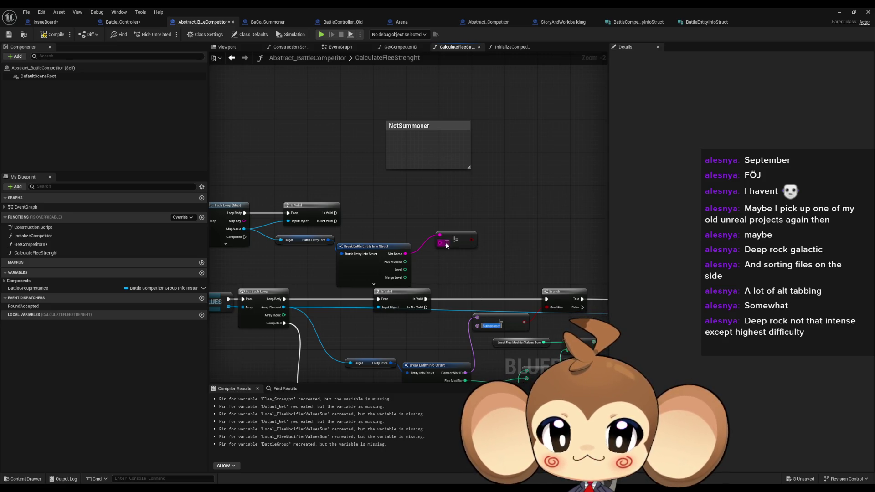
pyautogui.moveTo(448, 243)
pyautogui.mouseDown()
pyautogui.moveTo(438, 258)
pyautogui.moveTo(488, 203)
pyautogui.mouseUp()
# Step: Compare against Summoner and drive a Branch with it, run after Is Valid succeeds
pyautogui.click(449, 259)
pyautogui.write('Summoner')
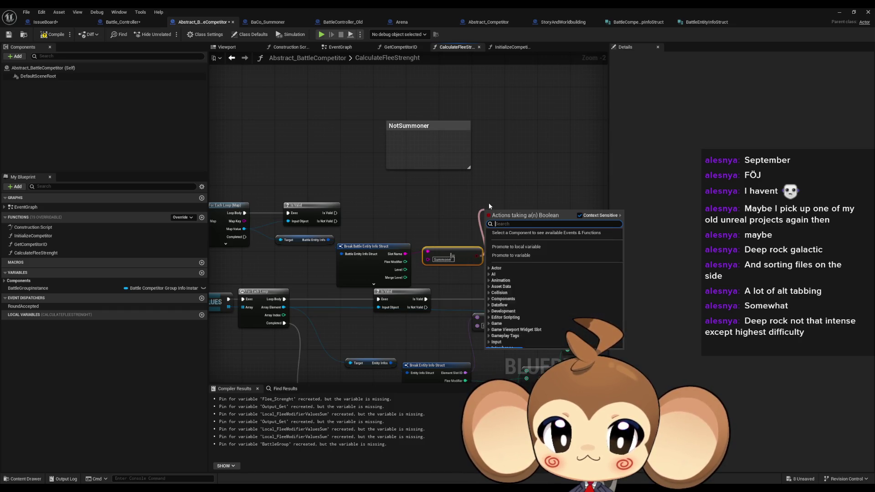
pyautogui.write('branch')
pyautogui.press('Return')
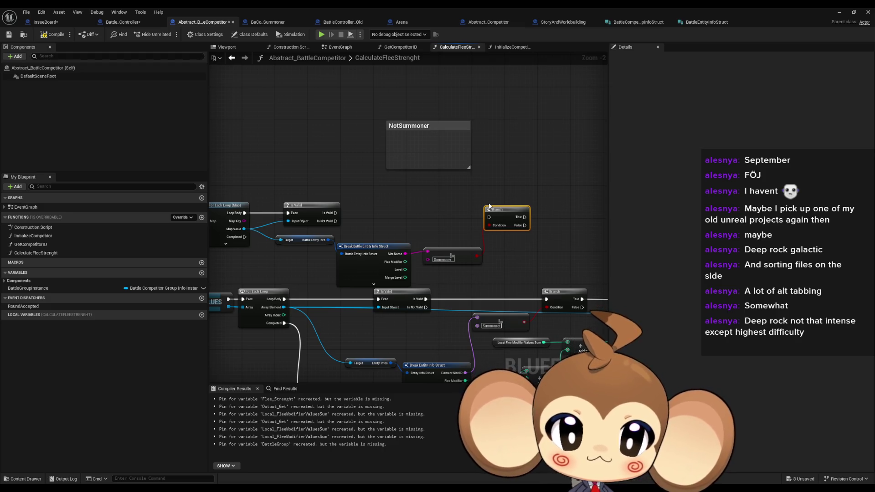
pyautogui.moveTo(336, 213); pyautogui.dragTo(490, 218)
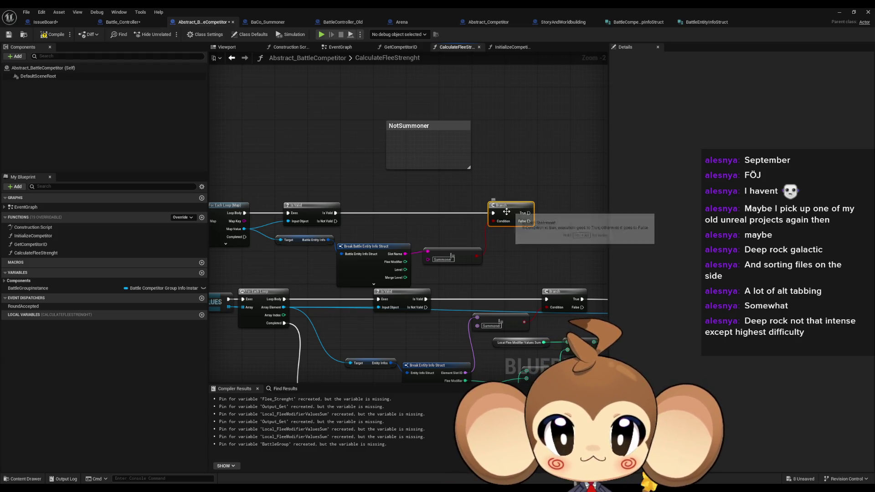
pyautogui.moveTo(528, 242)
pyautogui.mouseDown()
pyautogui.moveTo(344, 217)
pyautogui.moveTo(453, 213)
pyautogui.mouseUp()
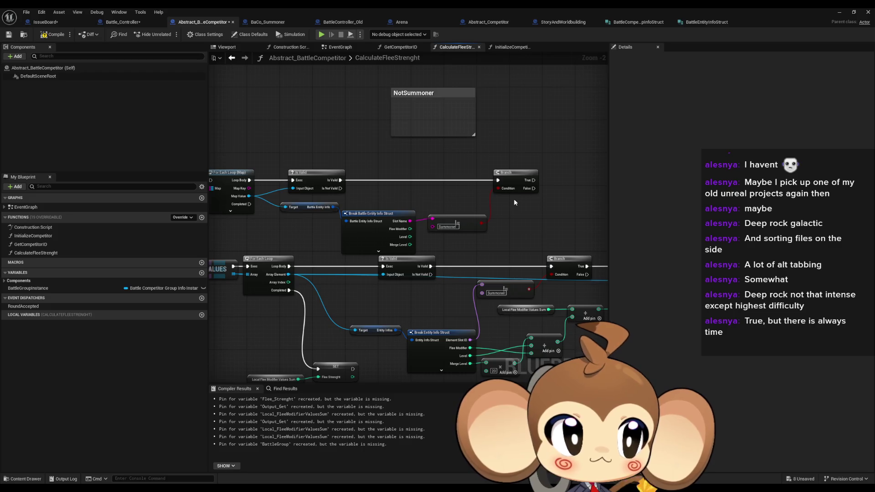
pyautogui.moveTo(570, 204)
pyautogui.mouseDown()
pyautogui.moveTo(389, 217)
pyautogui.moveTo(611, 210)
pyautogui.moveTo(383, 205)
pyautogui.mouseUp()
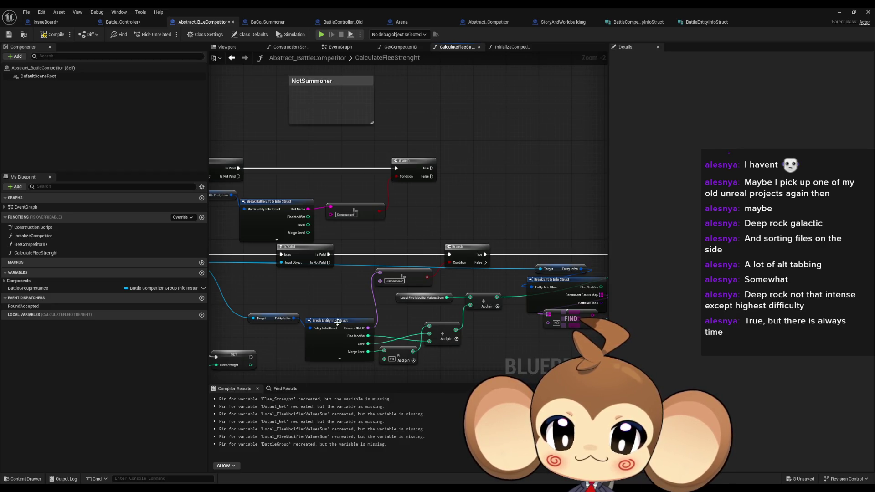
# Step: Add a Battle Entity Info getter and break it, exposing only PermanentStatusMap
pyautogui.click(562, 269)
pyautogui.moveTo(311, 257)
pyautogui.mouseDown()
pyautogui.moveTo(343, 194)
pyautogui.moveTo(573, 195)
pyautogui.moveTo(543, 193)
pyautogui.mouseUp()
pyautogui.write('battle entity info')
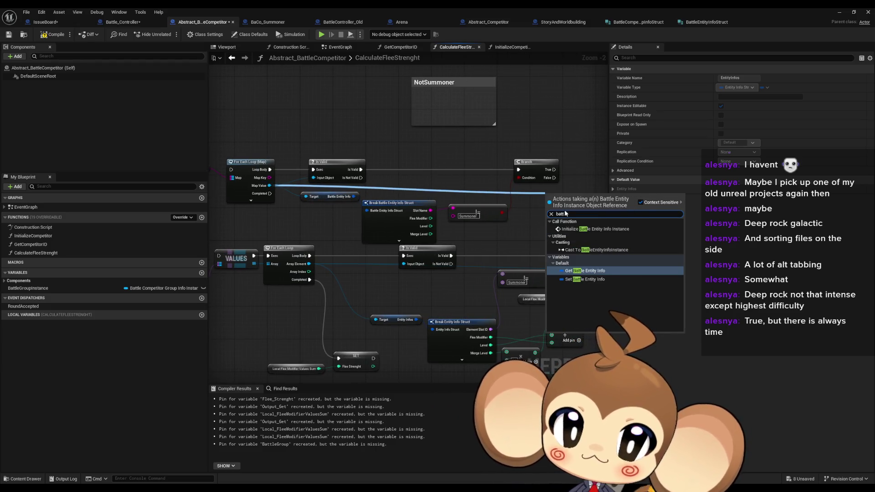
pyautogui.click(563, 231)
pyautogui.moveTo(567, 201); pyautogui.dragTo(519, 193)
pyautogui.moveTo(443, 191); pyautogui.dragTo(462, 198)
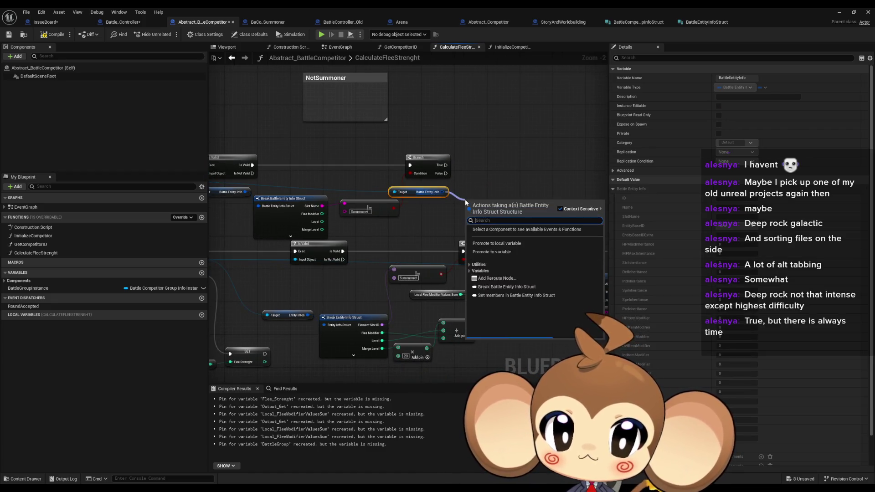
pyautogui.write('v')
pyautogui.press('BackSpace')
pyautogui.write('brea')
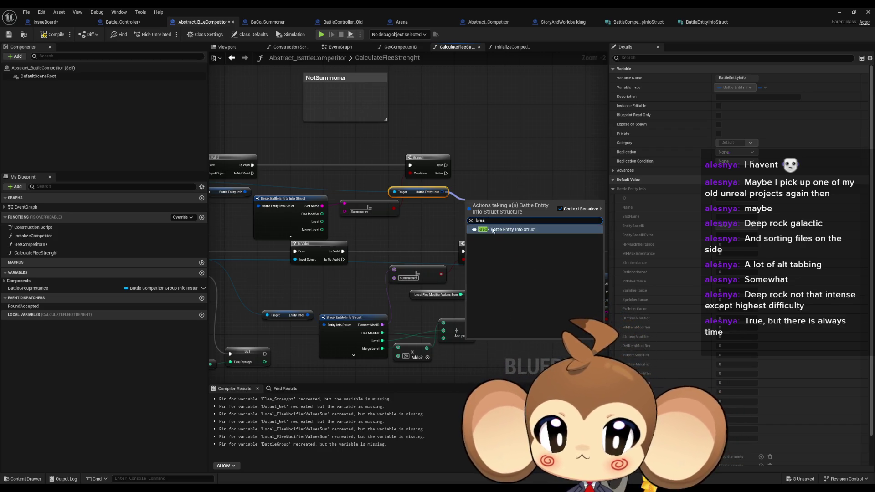
pyautogui.click(493, 230)
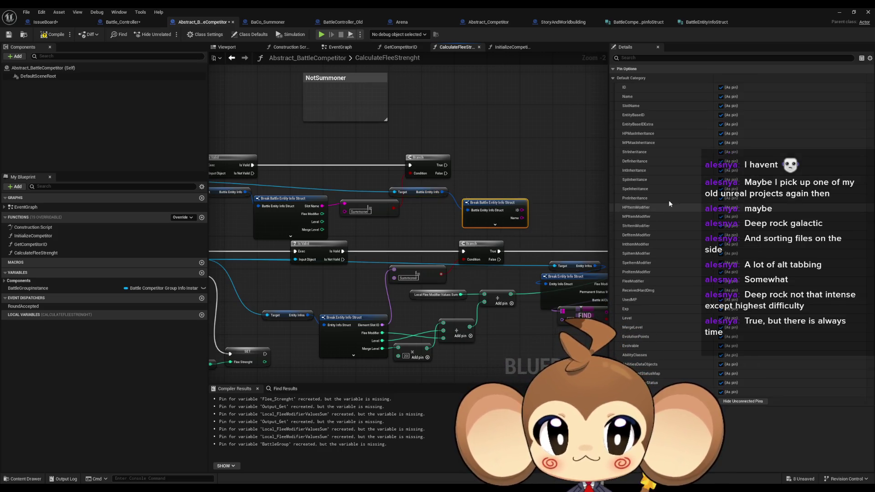
pyautogui.click(735, 402)
pyautogui.click(721, 374)
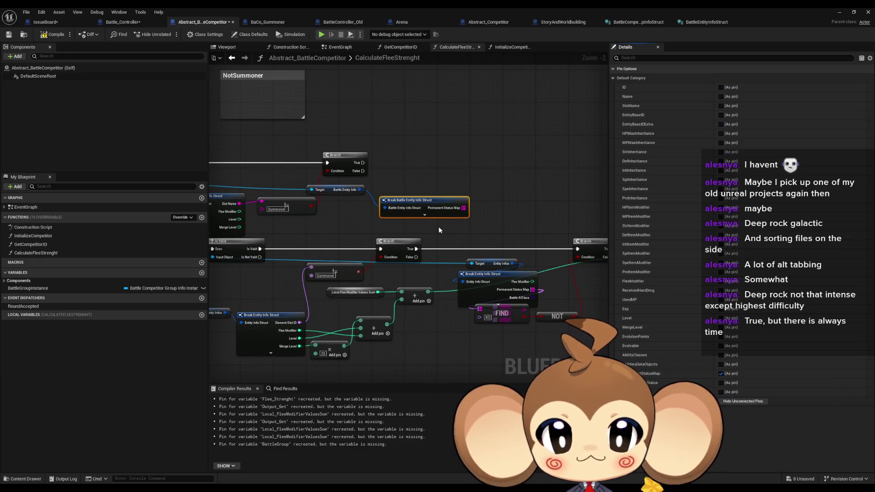
pyautogui.moveTo(420, 200)
pyautogui.mouseDown()
pyautogui.moveTo(369, 202)
pyautogui.moveTo(434, 213)
pyautogui.mouseUp()
# Step: Add a Find on the Permanent Status Map and invert its result with a NOT node
pyautogui.write('find')
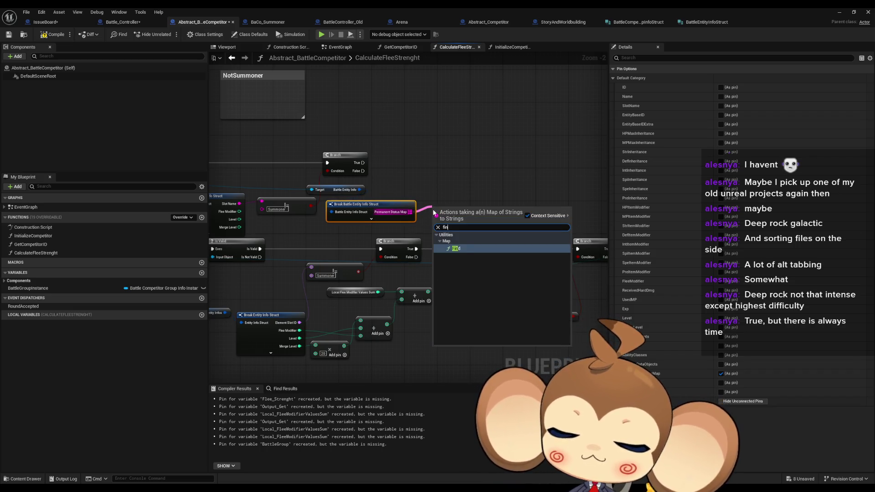
pyautogui.press('Return')
pyautogui.click(489, 318)
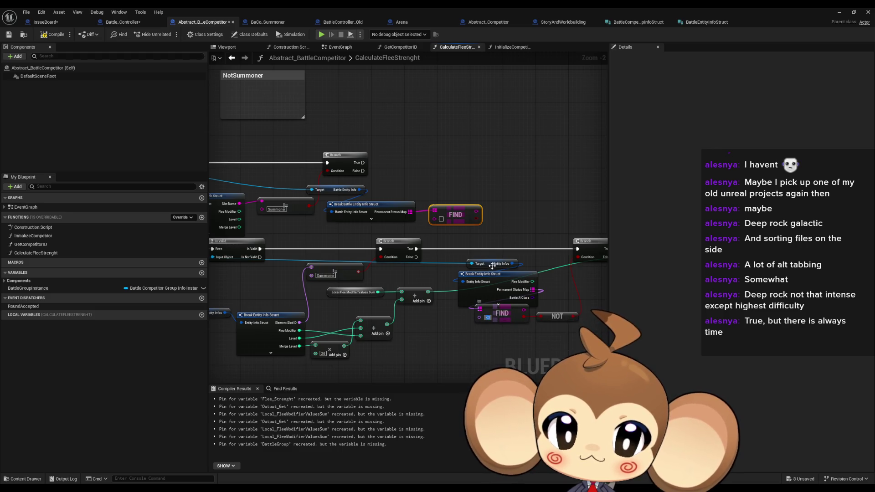
pyautogui.moveTo(456, 213); pyautogui.dragTo(447, 217)
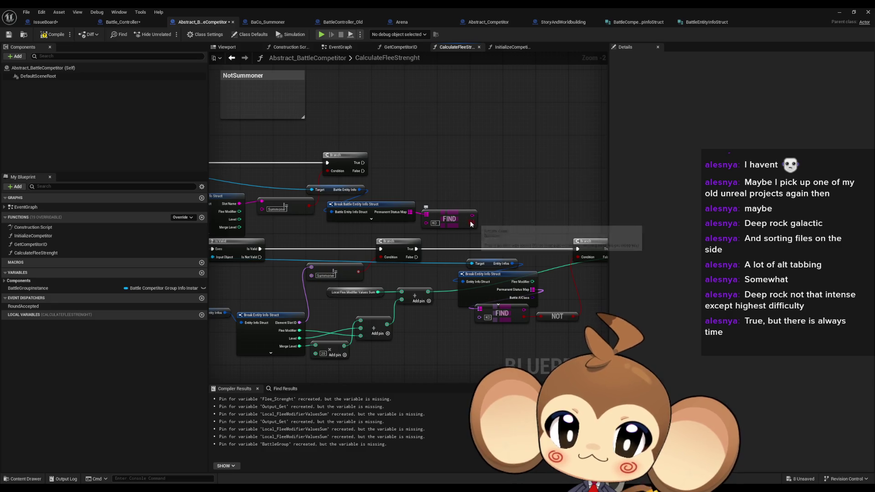
pyautogui.moveTo(470, 221)
pyautogui.mouseDown()
pyautogui.moveTo(507, 215)
pyautogui.moveTo(499, 227)
pyautogui.mouseUp()
pyautogui.write('!=')
pyautogui.press('Return')
pyautogui.press('Delete')
pyautogui.write('NOT Bool')
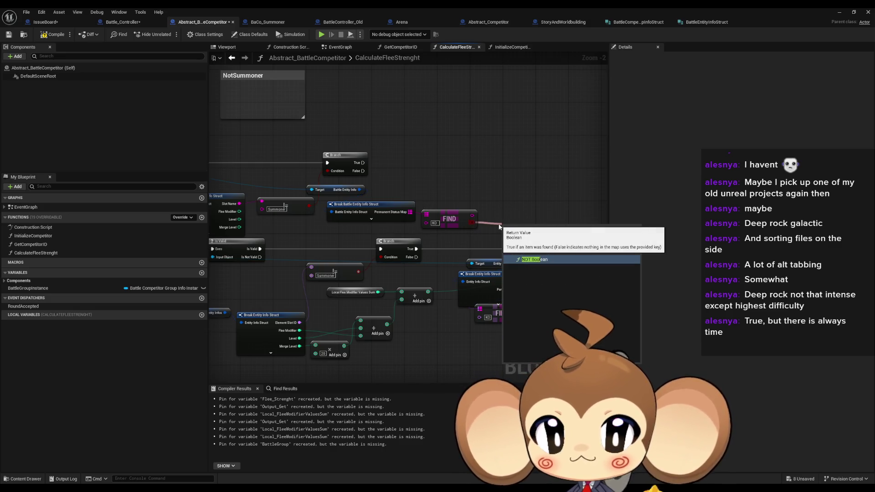
pyautogui.press('Return')
# Step: Add a Branch after the first Branch's True, conditioned on the NOT result
pyautogui.rightClick(539, 189)
pyautogui.write('branch')
pyautogui.press('Return')
pyautogui.moveTo(539, 196)
pyautogui.mouseDown()
pyautogui.moveTo(419, 190)
pyautogui.moveTo(362, 163)
pyautogui.mouseUp()
pyautogui.moveTo(548, 188); pyautogui.dragTo(543, 159)
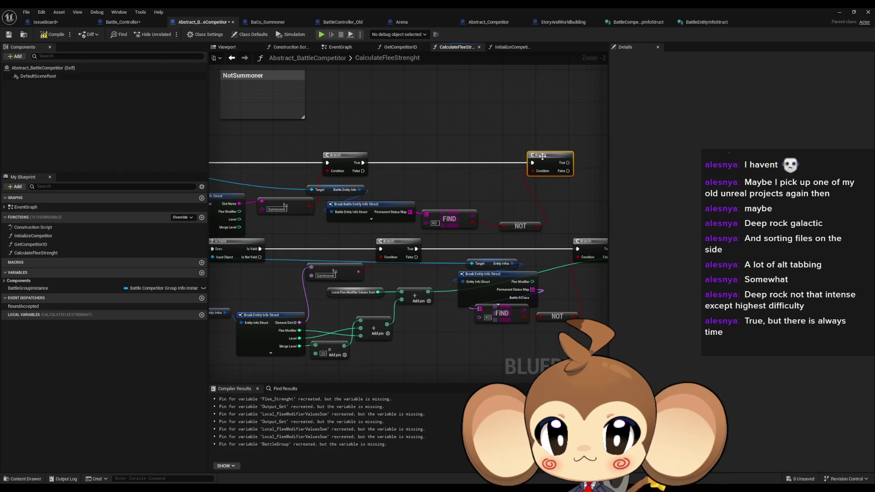
pyautogui.moveTo(517, 224); pyautogui.dragTo(500, 219)
pyautogui.moveTo(606, 193)
pyautogui.mouseDown()
pyautogui.moveTo(486, 199)
pyautogui.moveTo(560, 198)
pyautogui.moveTo(500, 205)
pyautogui.mouseUp()
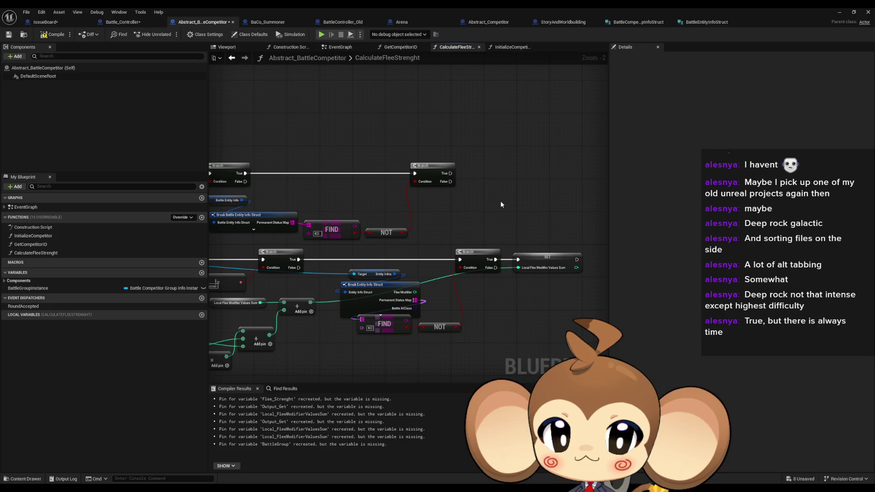
# Step: Duplicate the SET node, create Local_FleeModifierValuesSum from it, and wire it after Branch True
pyautogui.hotkey('ctrl', 'c')
pyautogui.hotkey('ctrl', 'v')
pyautogui.rightClick(509, 178)
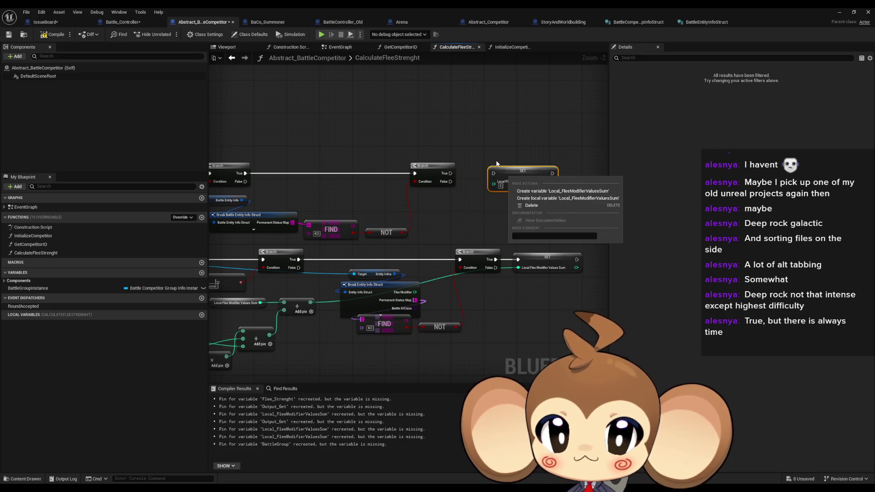
pyautogui.click(569, 191)
pyautogui.moveTo(492, 173)
pyautogui.mouseDown()
pyautogui.moveTo(431, 171)
pyautogui.moveTo(449, 177)
pyautogui.mouseUp()
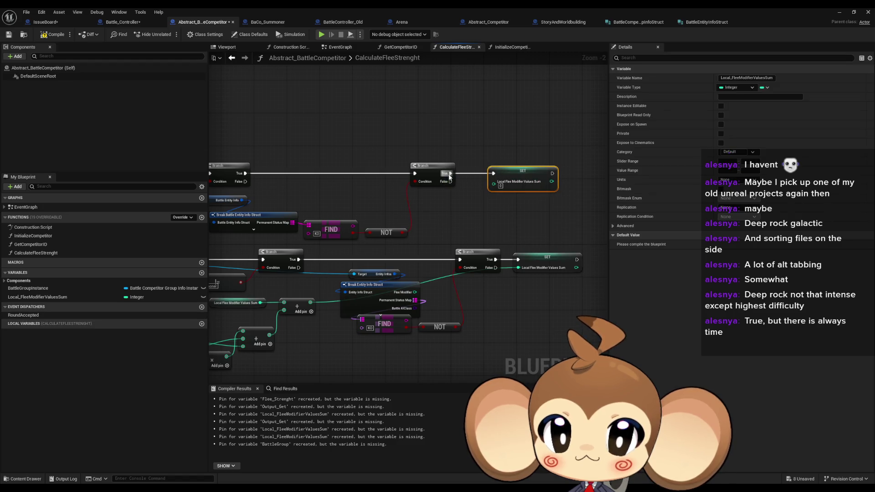
# Step: Move the lower row of nodes down and to the right to make room
pyautogui.moveTo(480, 209); pyautogui.dragTo(550, 210)
pyautogui.scroll(-4, 429, 211)
pyautogui.moveTo(248, 232)
pyautogui.mouseDown()
pyautogui.moveTo(321, 267)
pyautogui.moveTo(504, 266)
pyautogui.mouseUp()
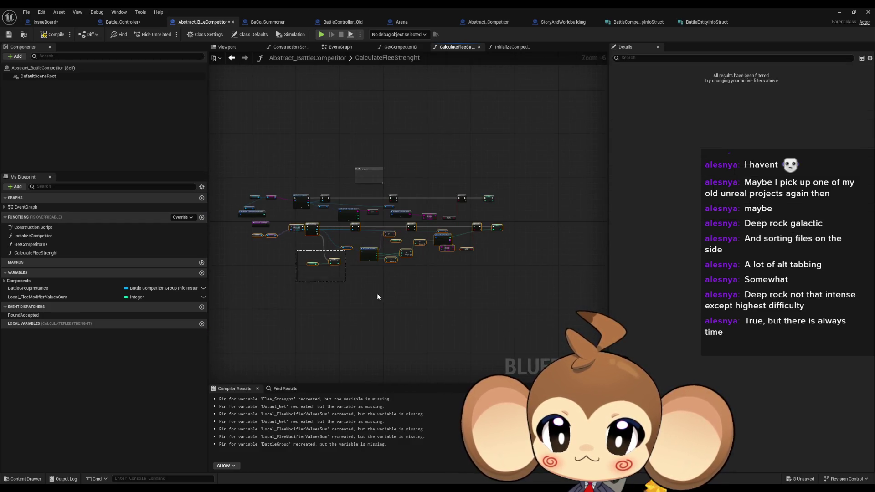
pyautogui.moveTo(313, 229); pyautogui.dragTo(326, 278)
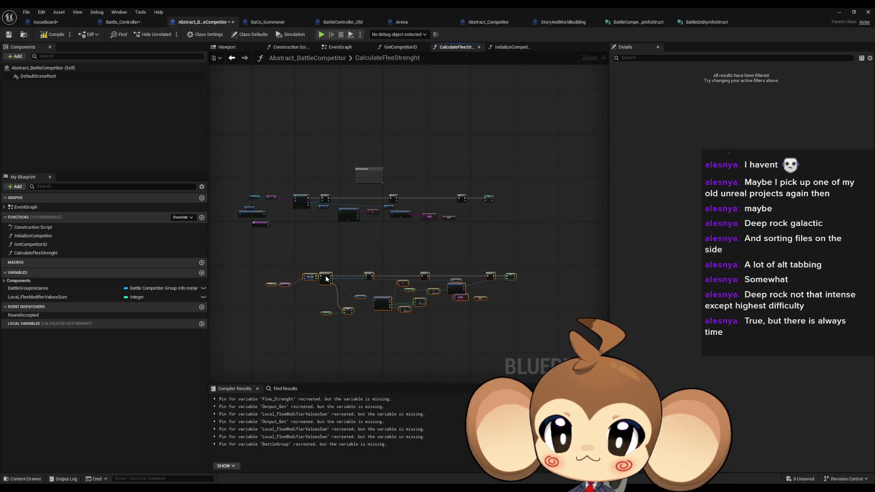
pyautogui.click(337, 245)
pyautogui.scroll(3, 339, 255)
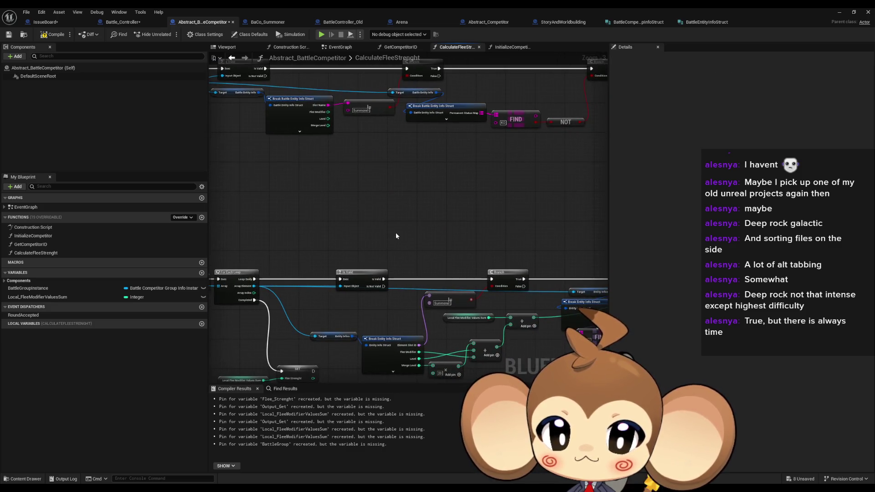
# Step: Add an Add node fed by Flee Modifier, Merge Level and a third input
pyautogui.moveTo(320, 137); pyautogui.dragTo(350, 163)
pyautogui.write('add')
pyautogui.click(366, 192)
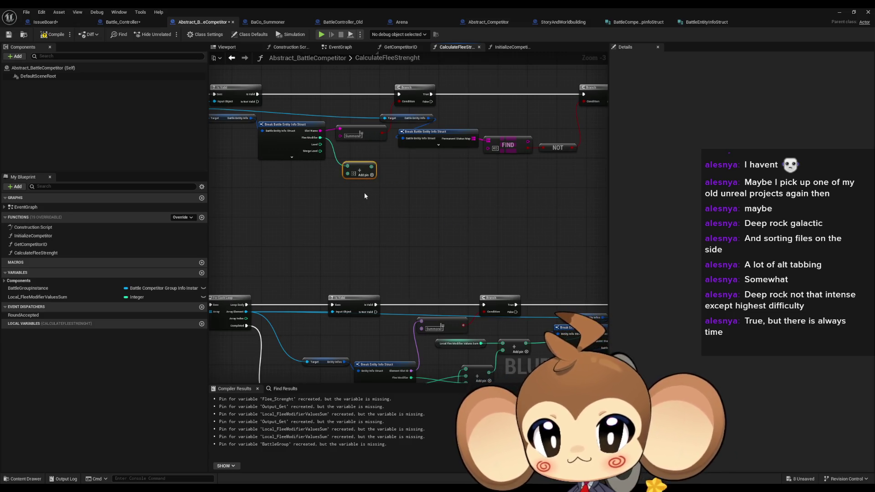
pyautogui.moveTo(348, 173)
pyautogui.mouseDown()
pyautogui.moveTo(321, 145)
pyautogui.moveTo(347, 180)
pyautogui.mouseUp()
pyautogui.moveTo(462, 206)
pyautogui.mouseDown()
pyautogui.moveTo(405, 183)
pyautogui.moveTo(416, 195)
pyautogui.mouseUp()
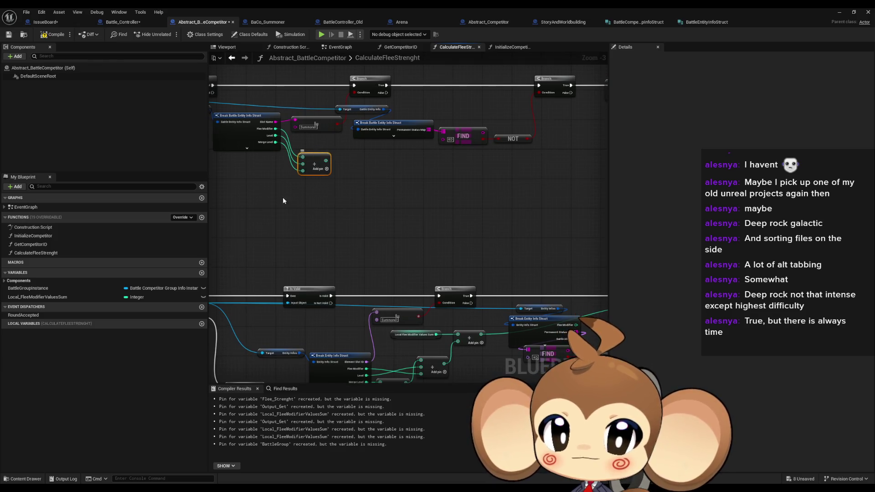
# Step: Rename the old Local_FleeModifierValuesSum variable by appending extra letters
pyautogui.doubleClick(36, 297)
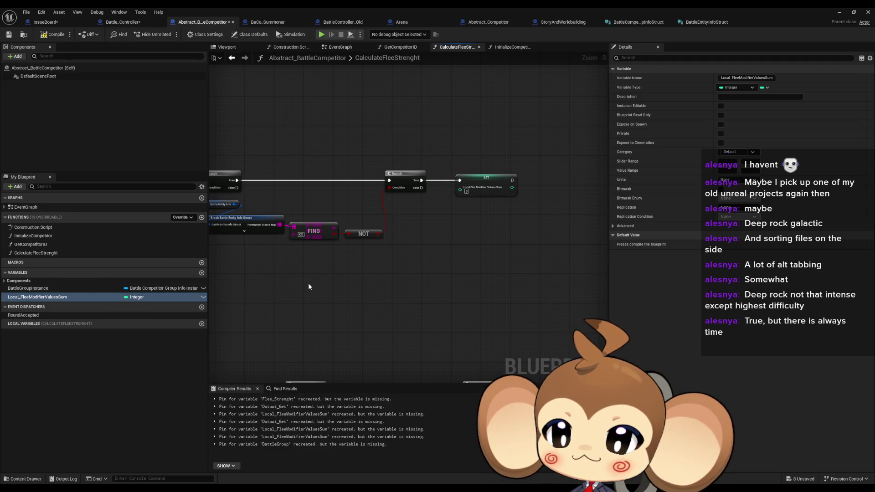
pyautogui.moveTo(408, 356); pyautogui.dragTo(440, 259)
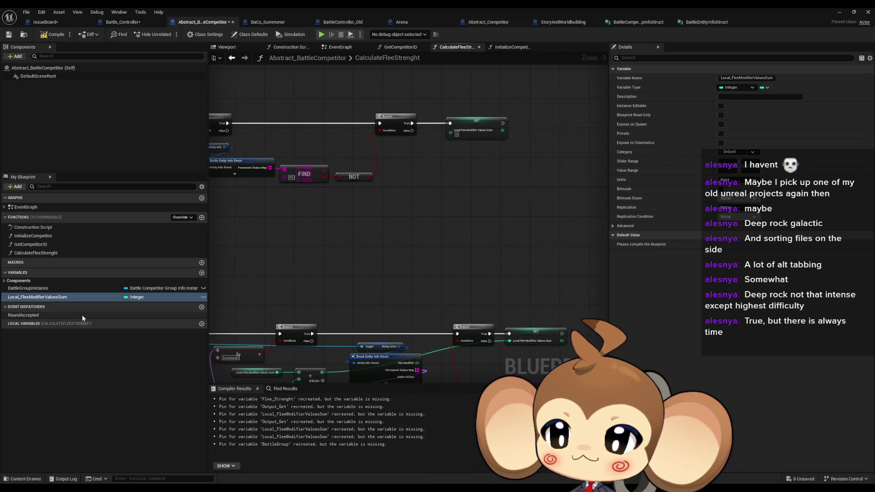
pyautogui.press('F2')
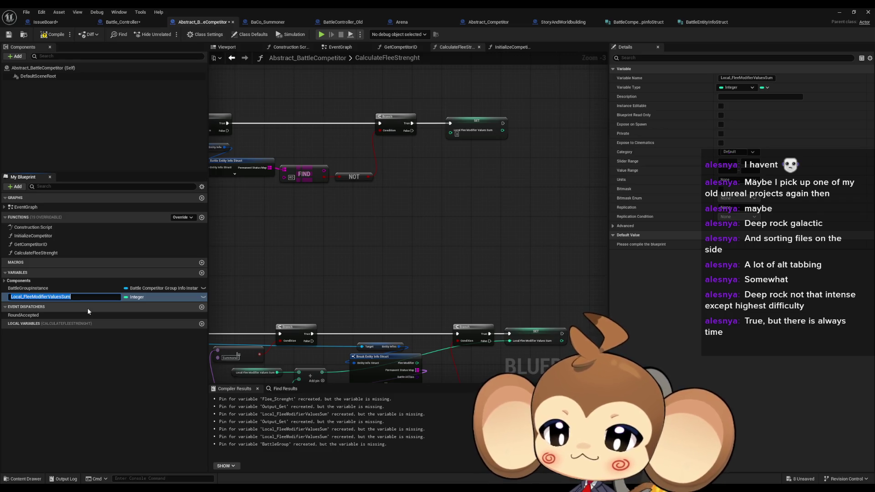
pyautogui.press('End')
pyautogui.write('aa')
pyautogui.press('Return')
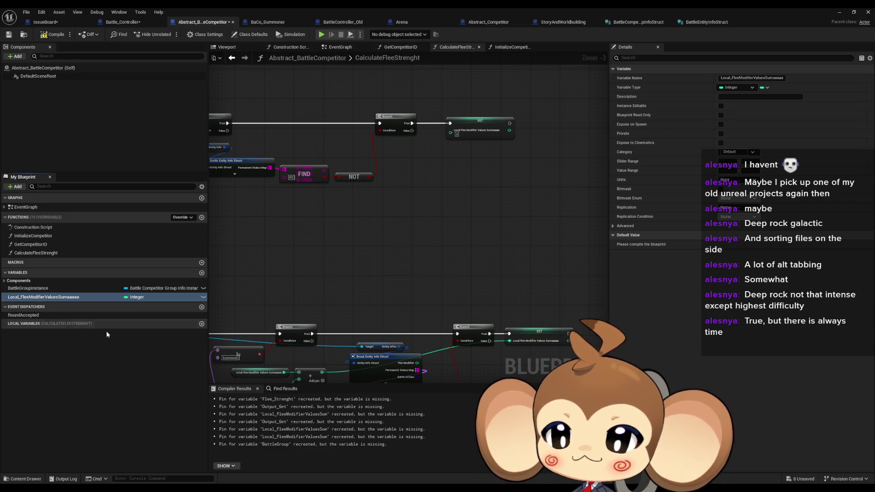
# Step: Add a local Integer variable named Local_FleeModifierValuesSum
pyautogui.click(201, 324)
pyautogui.write('Local_FleeModifierValuesSum')
pyautogui.press('Return')
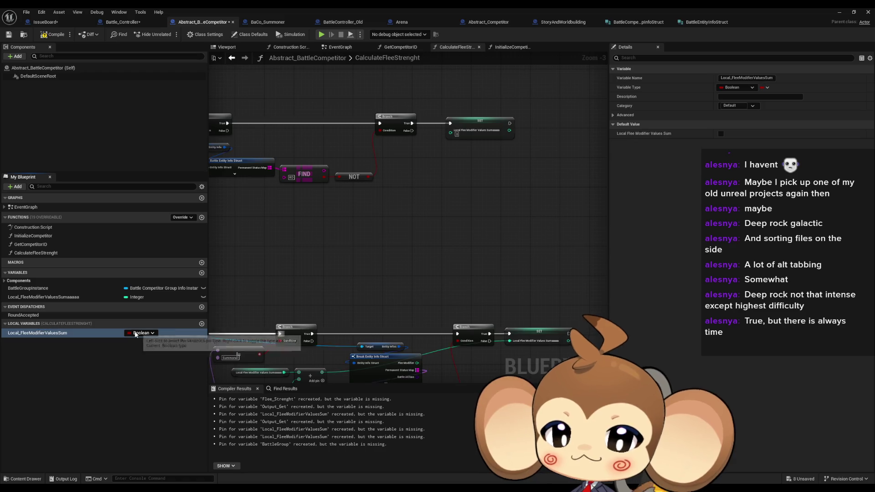
pyautogui.click(138, 333)
pyautogui.click(144, 365)
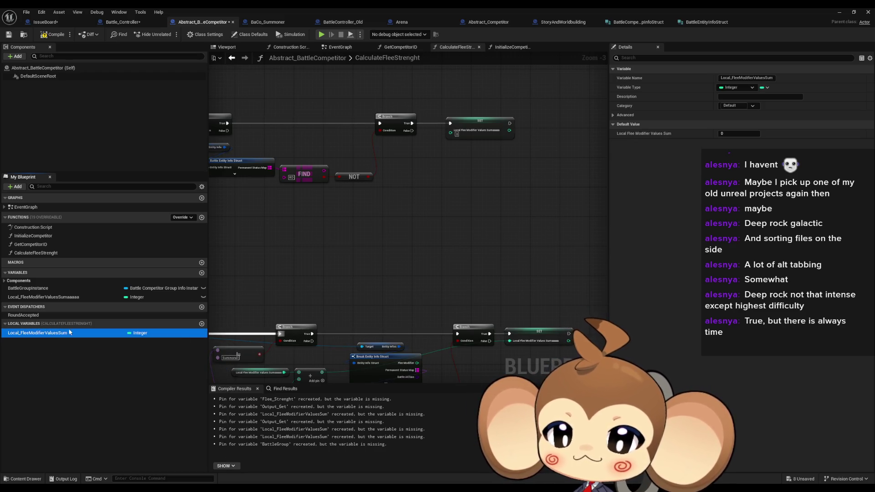
# Step: Replace the old SET with a SET of the local sum after Branch True
pyautogui.moveTo(441, 156); pyautogui.dragTo(443, 157)
pyautogui.click(455, 179)
pyautogui.moveTo(412, 123)
pyautogui.mouseDown()
pyautogui.moveTo(446, 156)
pyautogui.moveTo(473, 131)
pyautogui.moveTo(468, 122)
pyautogui.mouseUp()
pyautogui.click(464, 118)
pyautogui.press('Delete')
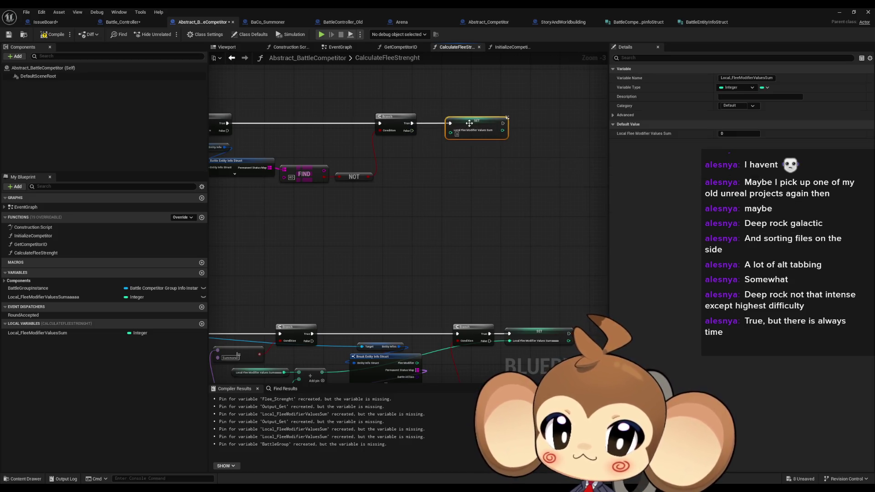
# Step: Add a getter for the local Local_FleeModifierValuesSum variable
pyautogui.moveTo(408, 172); pyautogui.dragTo(388, 140)
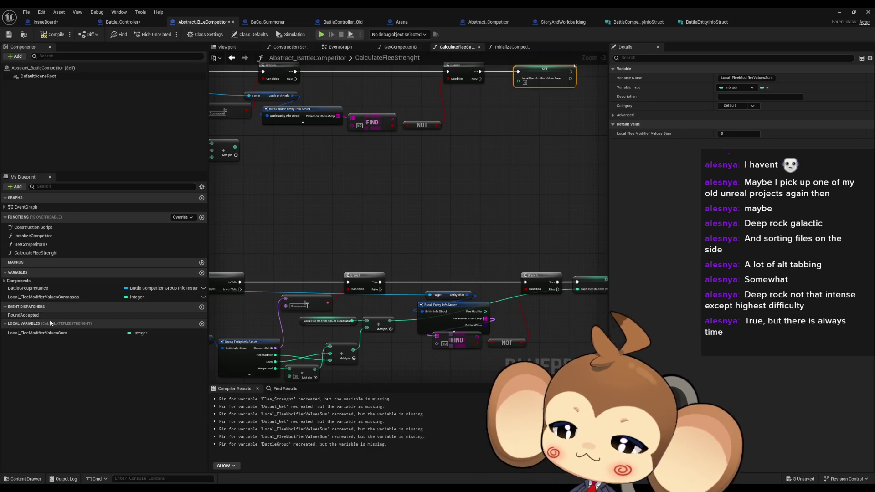
pyautogui.moveTo(48, 334)
pyautogui.mouseDown()
pyautogui.moveTo(306, 157)
pyautogui.moveTo(269, 165)
pyautogui.moveTo(343, 175)
pyautogui.moveTo(303, 160)
pyautogui.moveTo(317, 173)
pyautogui.mouseUp()
pyautogui.click(289, 175)
# Step: Multiply Merge Level by 20 and feed the result into the Add node
pyautogui.click(272, 144)
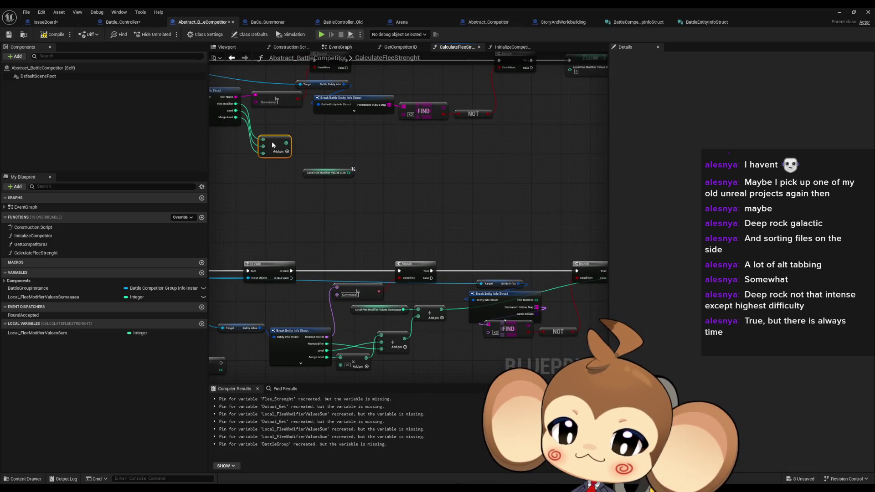
pyautogui.moveTo(273, 144)
pyautogui.mouseDown()
pyautogui.moveTo(319, 132)
pyautogui.moveTo(299, 135)
pyautogui.mouseUp()
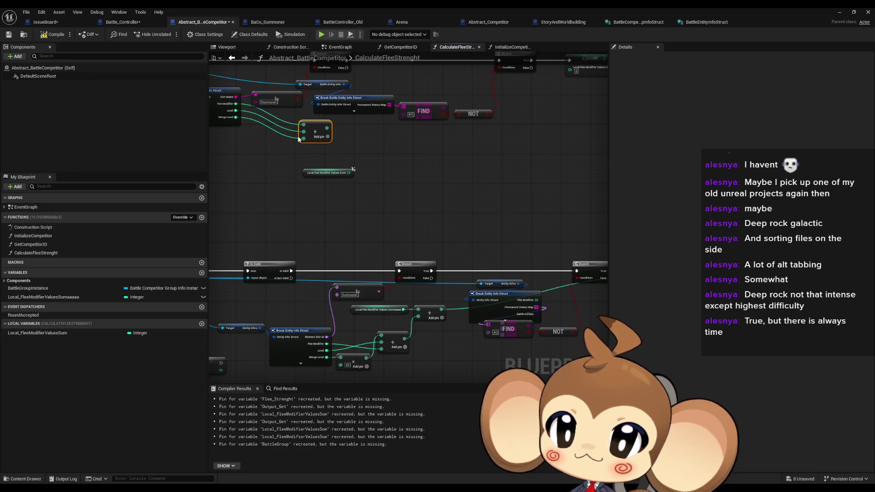
pyautogui.moveTo(235, 117); pyautogui.dragTo(241, 140)
pyautogui.write('*')
pyautogui.press('Return')
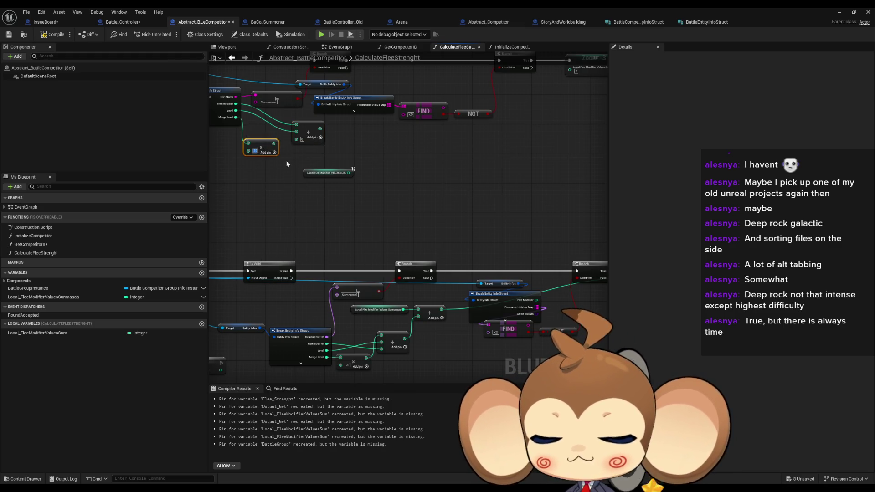
pyautogui.write('20')
pyautogui.moveTo(277, 143); pyautogui.dragTo(295, 141)
# Step: Place a Get Global Int Val node and open its GetGlobalIntVal function graph
pyautogui.rightClick(328, 209)
pyautogui.write('get')
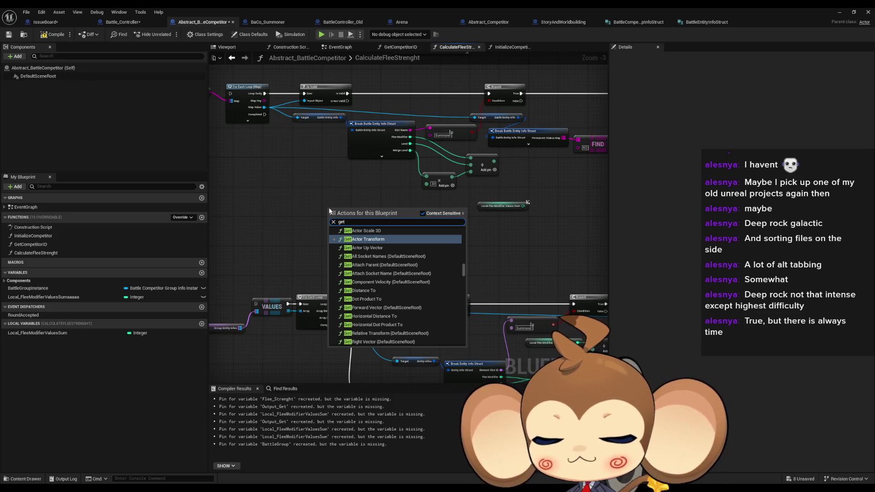
pyautogui.write(' glob int')
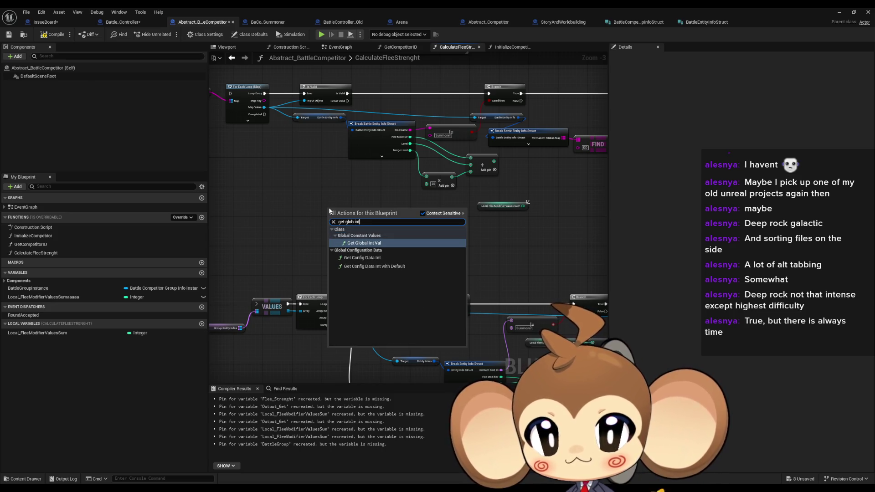
pyautogui.press('Return')
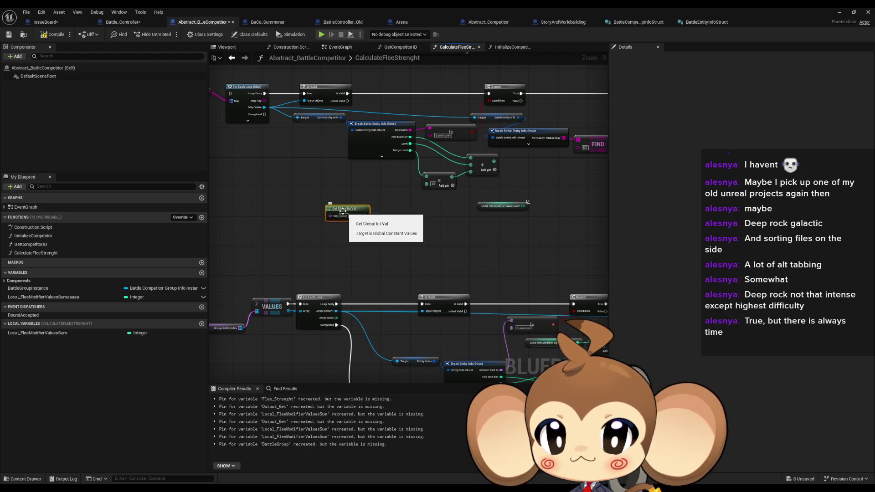
pyautogui.doubleClick(342, 211)
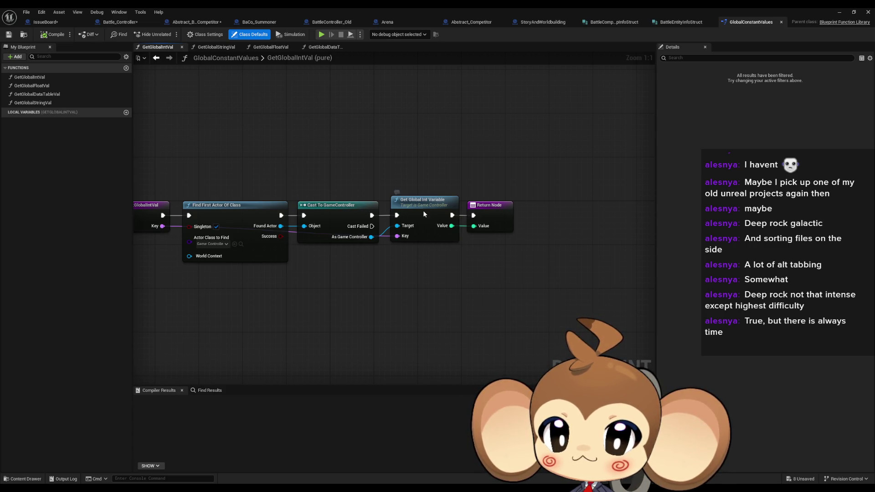
# Step: Copy the datatable and Get Data Table Row nodes from GetGlobalIntVariable into GetGlobalIntVal
pyautogui.doubleClick(423, 211)
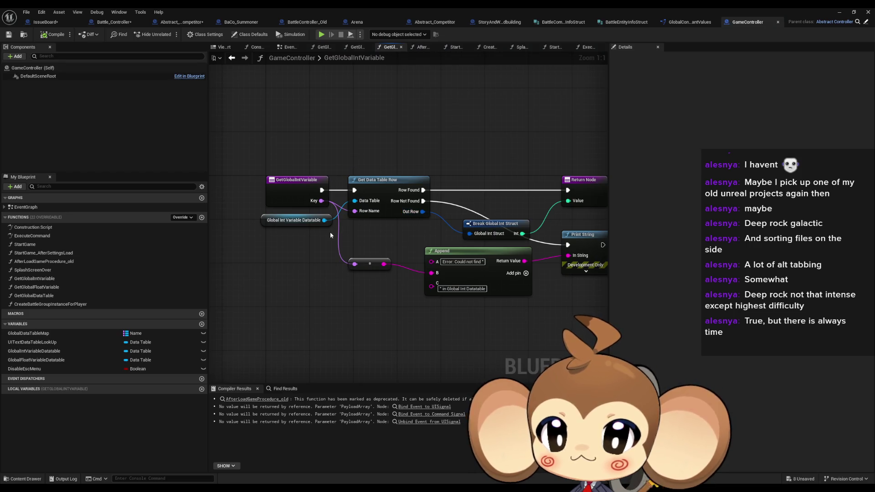
pyautogui.moveTo(247, 229); pyautogui.dragTo(397, 211)
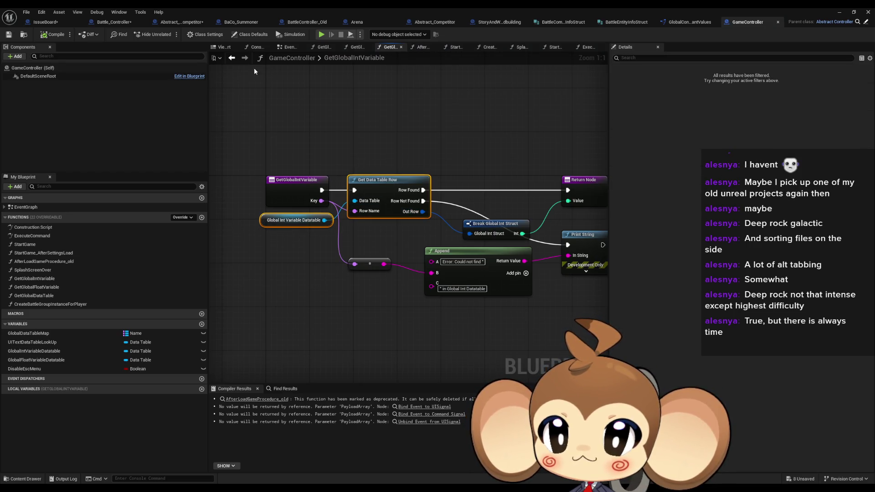
pyautogui.click(233, 58)
pyautogui.click(245, 58)
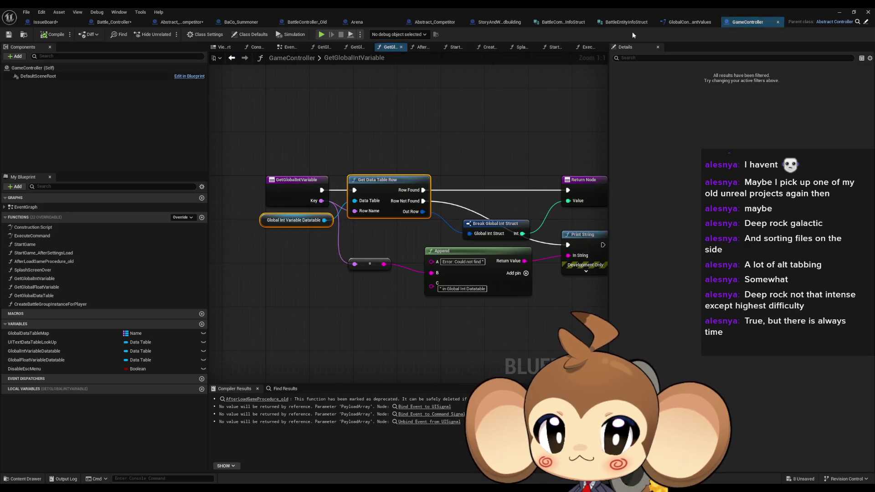
pyautogui.click(693, 22)
pyautogui.click(303, 142)
pyautogui.hotkey('ctrl', 'v')
pyautogui.moveTo(358, 146); pyautogui.dragTo(320, 152)
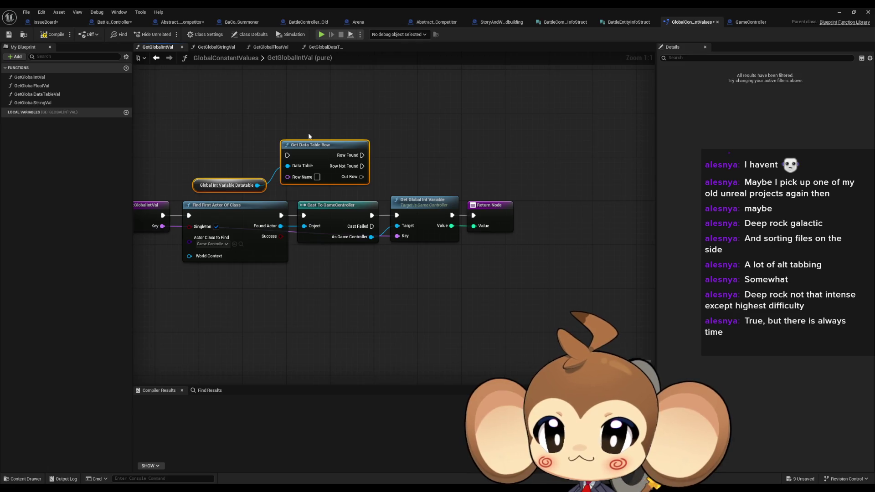
# Step: Delete the unused Global Int Variable Datatable node and reposition Get Data Table Row
pyautogui.click(750, 22)
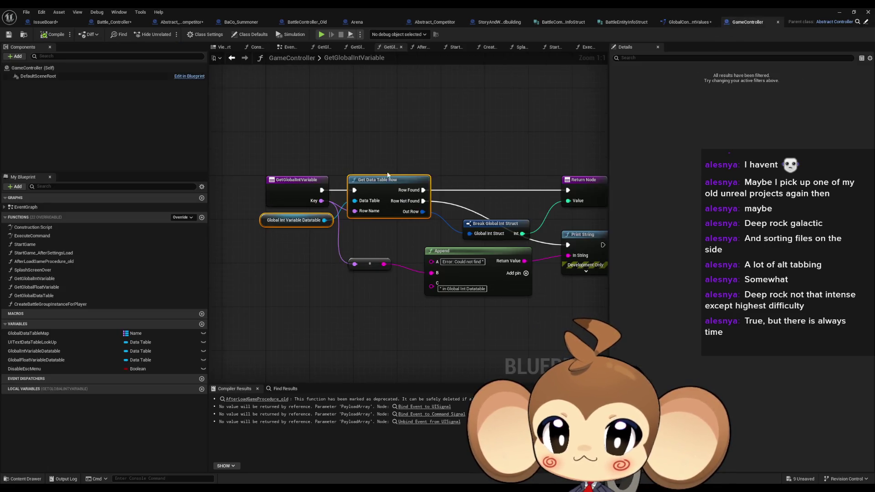
pyautogui.click(270, 220)
pyautogui.click(690, 22)
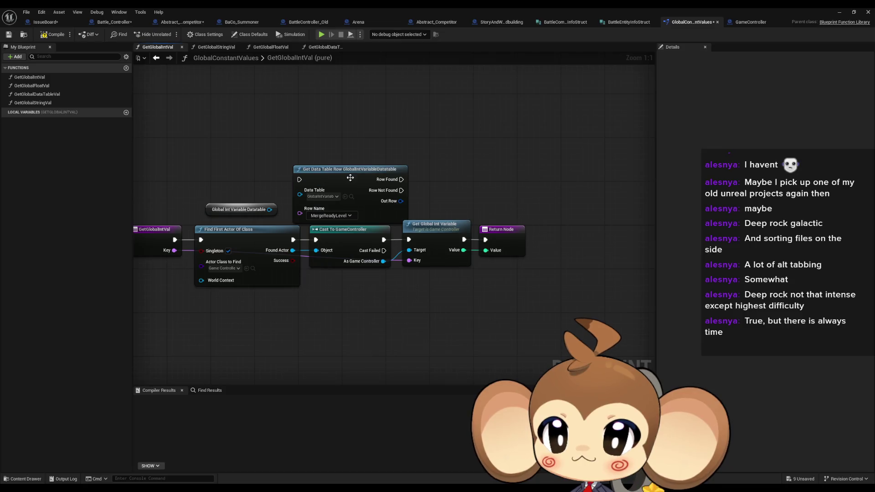
pyautogui.moveTo(346, 181); pyautogui.dragTo(329, 169)
pyautogui.click(236, 210)
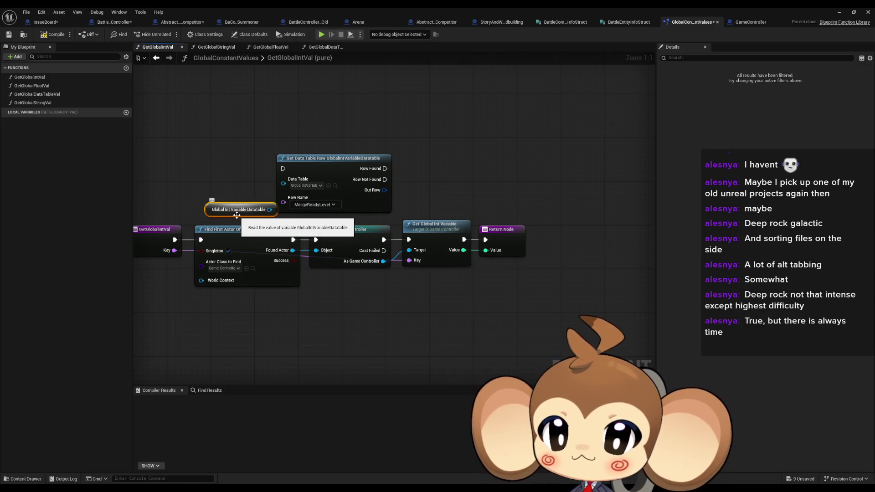
pyautogui.press('Delete')
pyautogui.moveTo(236, 185)
pyautogui.mouseDown()
pyautogui.moveTo(246, 190)
pyautogui.moveTo(236, 225)
pyautogui.mouseUp()
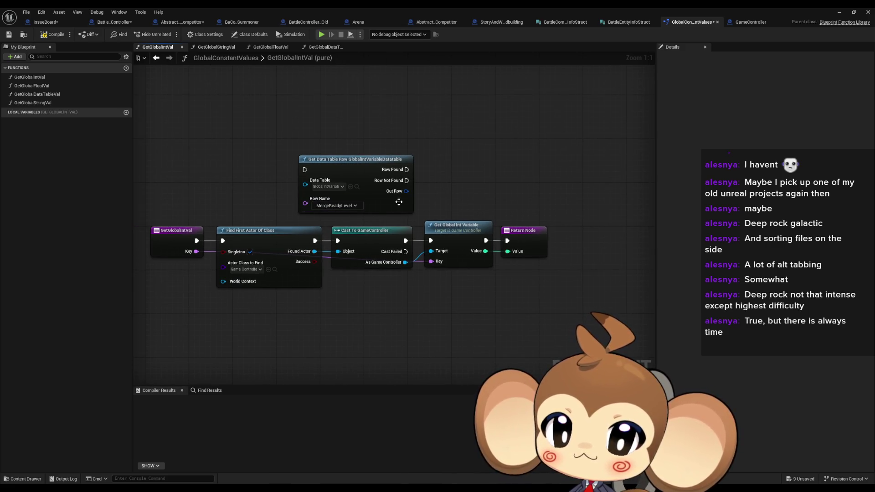
pyautogui.moveTo(399, 202)
pyautogui.mouseDown()
pyautogui.moveTo(393, 179)
pyautogui.moveTo(359, 141)
pyautogui.moveTo(320, 178)
pyautogui.moveTo(507, 251)
pyautogui.moveTo(372, 133)
pyautogui.moveTo(368, 109)
pyautogui.mouseUp()
# Step: Break Out Row into Break Global Int Struct, wiring entry, Row Found, return and Key-to-Row Name
pyautogui.write('break')
pyautogui.click(368, 191)
pyautogui.moveTo(197, 240)
pyautogui.mouseDown()
pyautogui.moveTo(246, 249)
pyautogui.moveTo(267, 110)
pyautogui.mouseUp()
pyautogui.moveTo(267, 143); pyautogui.dragTo(196, 251)
pyautogui.moveTo(368, 131); pyautogui.dragTo(300, 180)
pyautogui.click(285, 200)
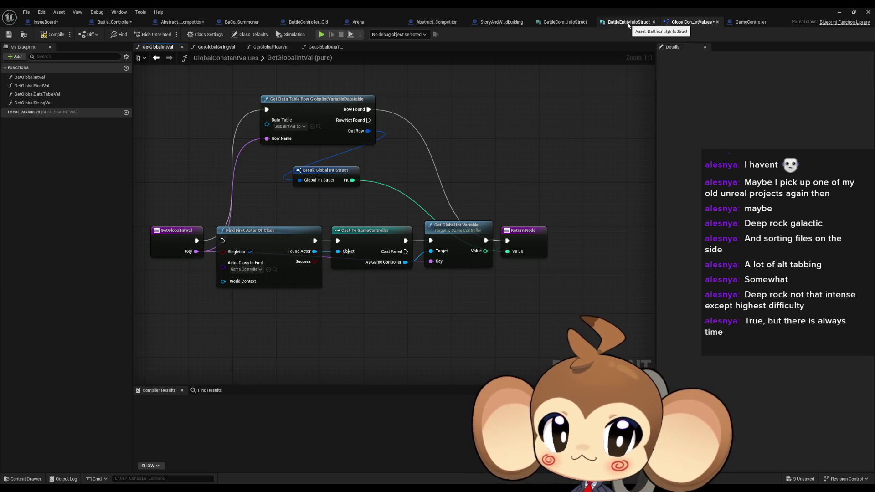
# Step: Check the Row Name choices in GetGlobalIntVal, leaving MergeReadyLevel selected
pyautogui.click(184, 26)
pyautogui.scroll(2, 344, 212)
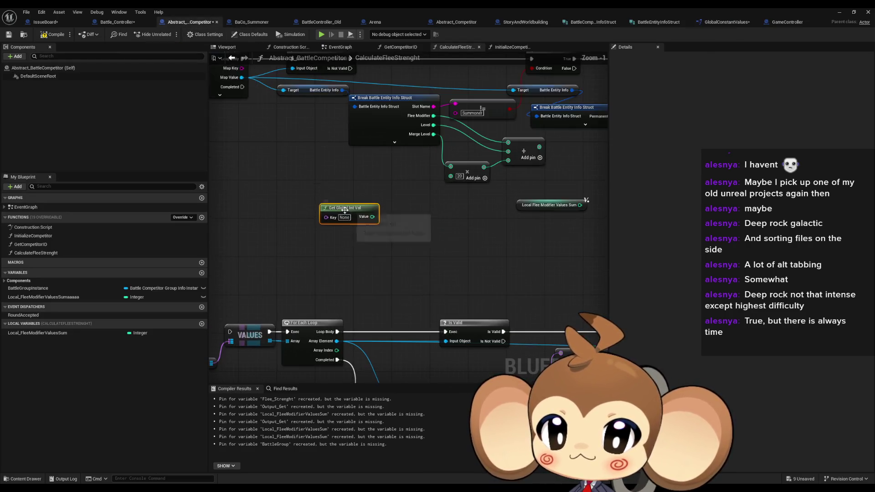
pyautogui.doubleClick(359, 209)
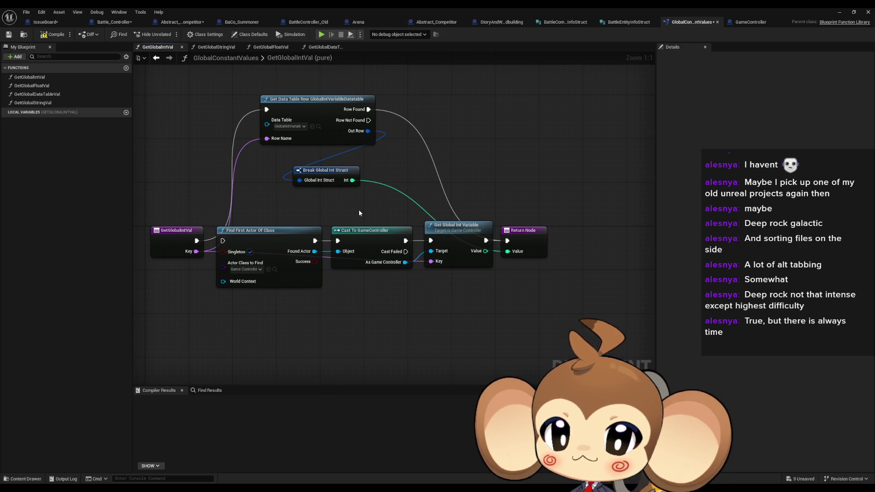
pyautogui.keyDown('alt'); pyautogui.click(265, 139); pyautogui.keyUp('alt')
pyautogui.click(299, 146)
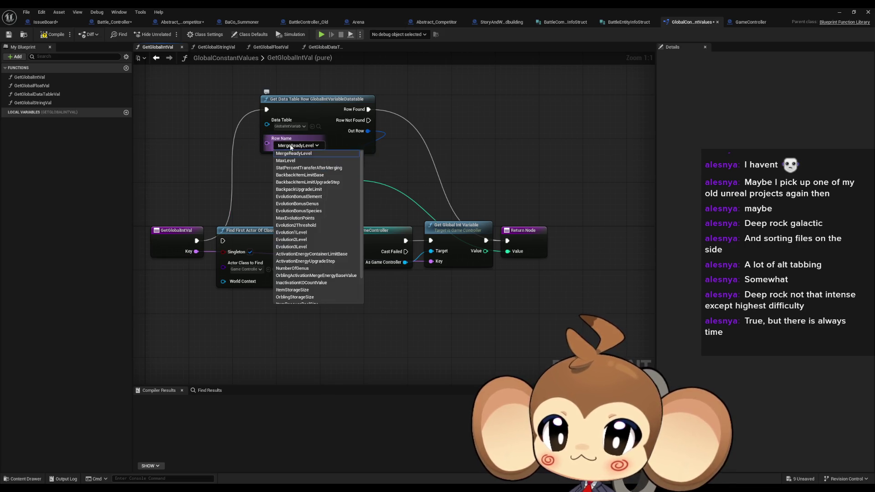
pyautogui.click(251, 166)
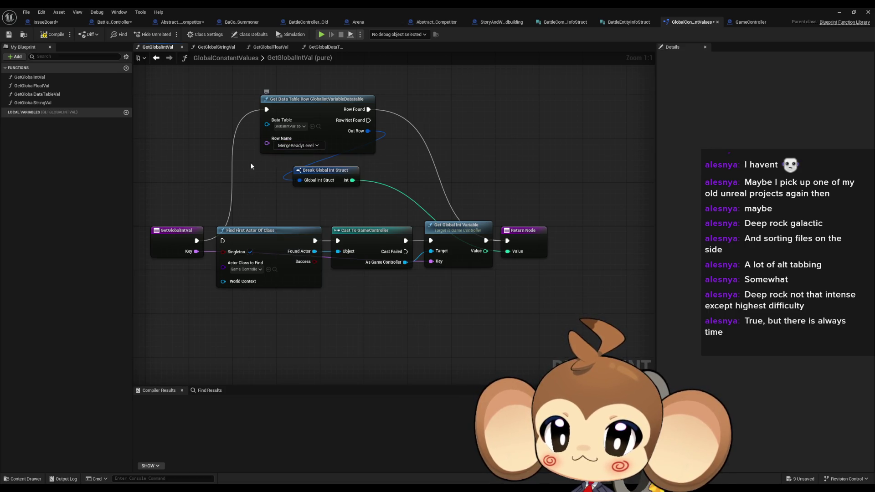
pyautogui.click(299, 145)
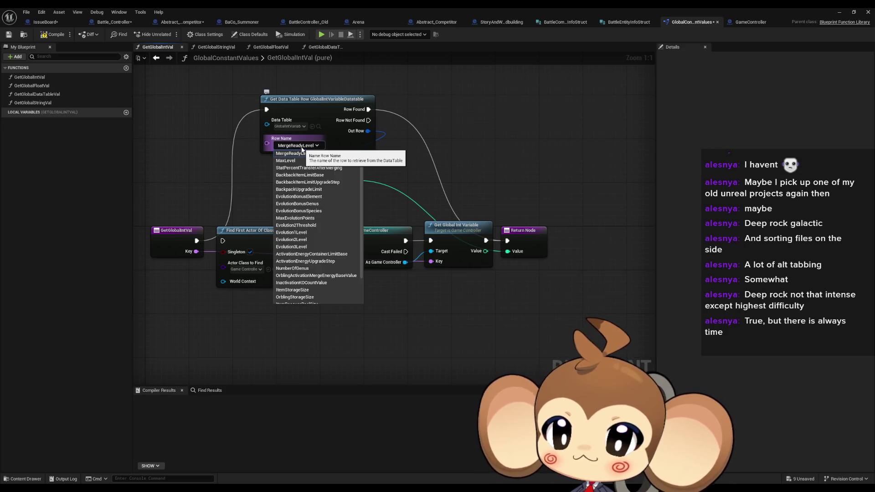
pyautogui.click(310, 141)
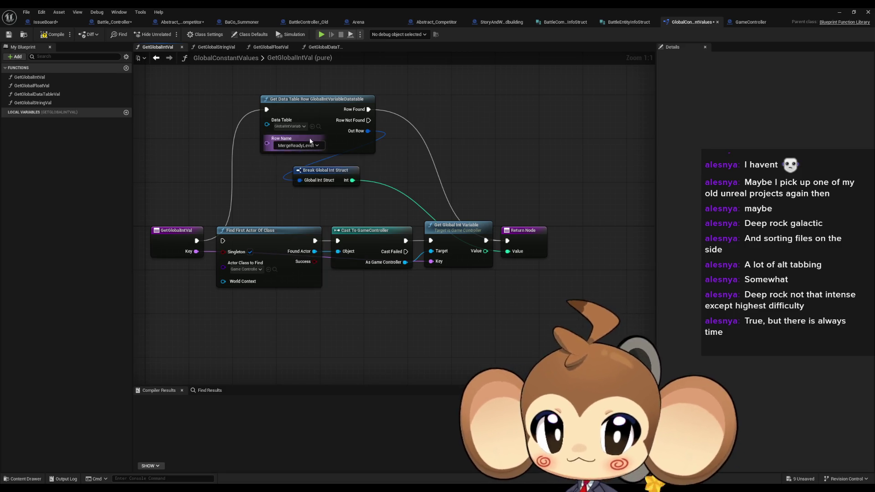
pyautogui.doubleClick(340, 8)
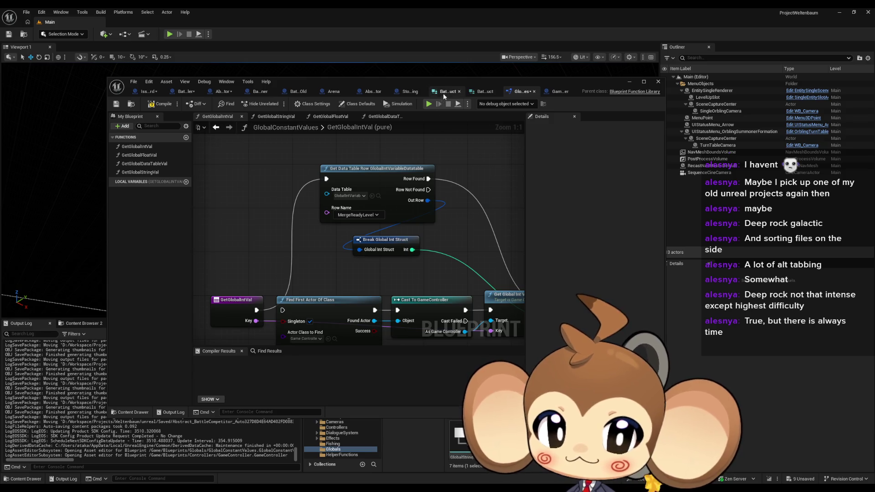
# Step: Reconnect Key to Row Name, then copy the MaxLevel row name (value 20) from GlobalIntVariableDatatable
pyautogui.moveTo(448, 80); pyautogui.dragTo(430, 39)
pyautogui.moveTo(236, 280); pyautogui.dragTo(309, 166)
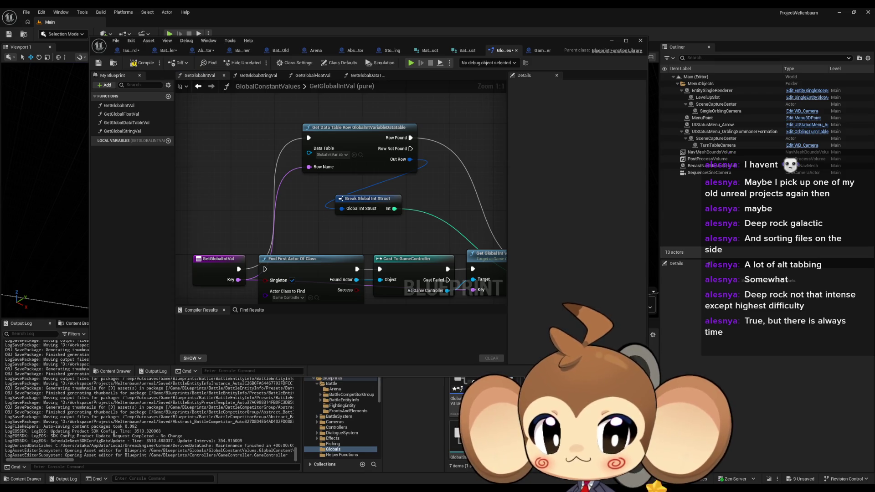
pyautogui.doubleClick(358, 127)
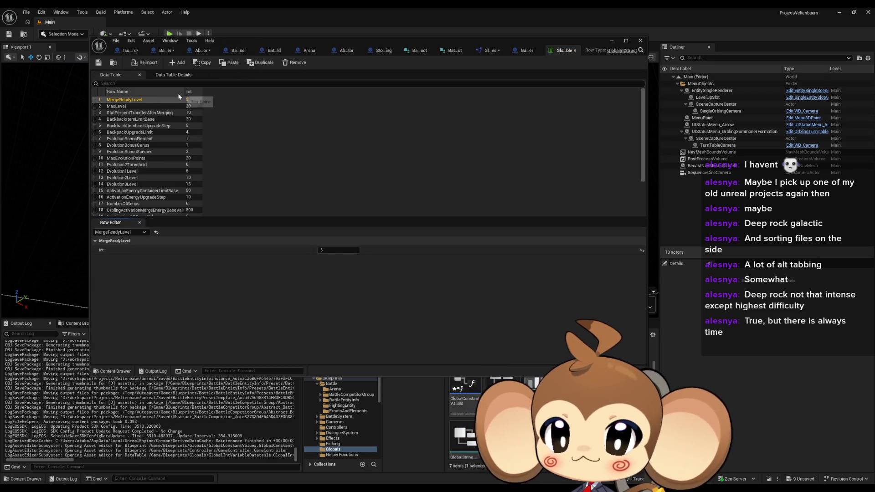
pyautogui.click(147, 108)
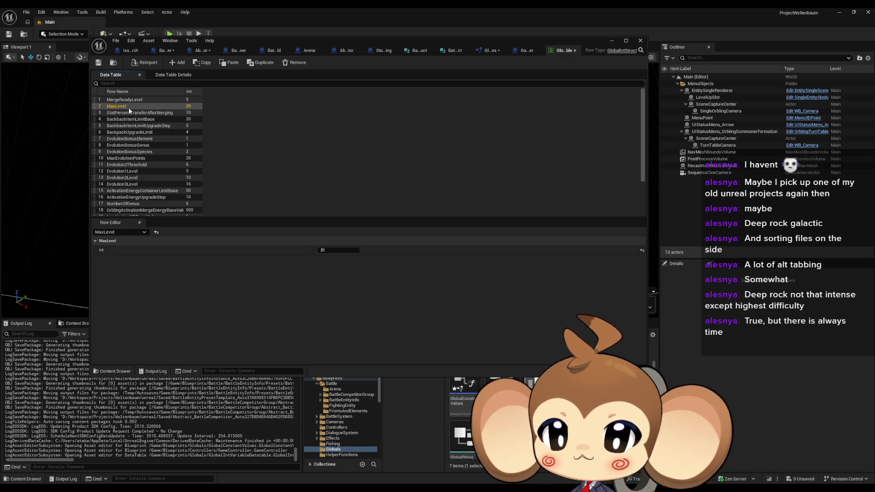
pyautogui.doubleClick(130, 107)
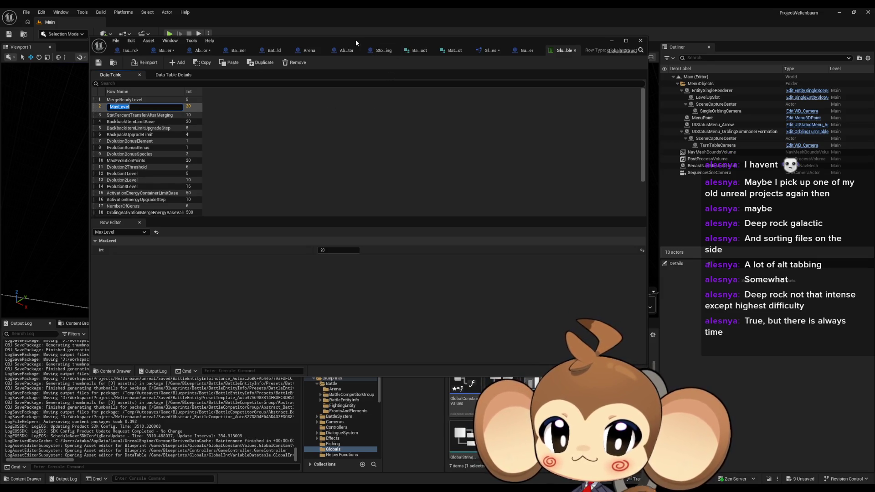
pyautogui.doubleClick(346, 39)
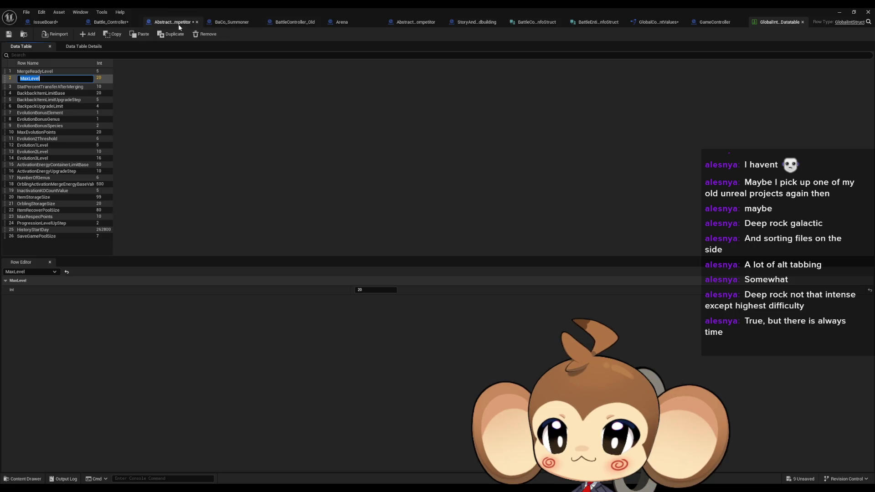
pyautogui.click(179, 24)
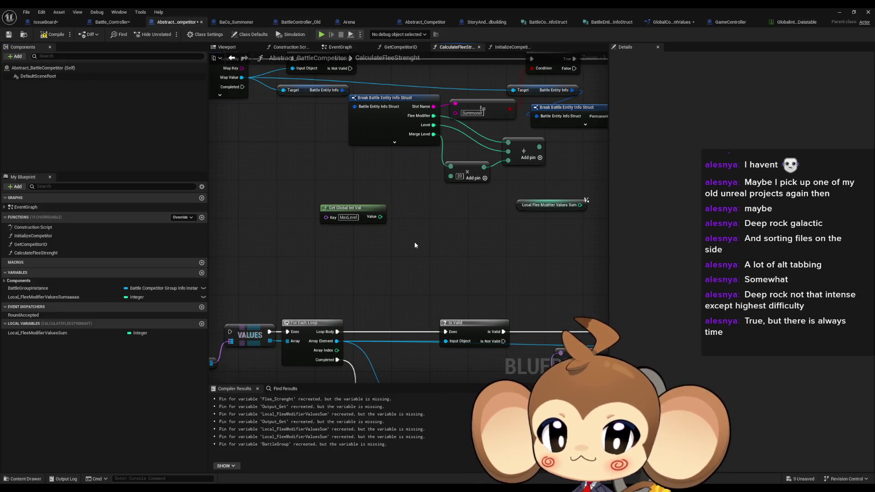
# Step: Wire the MaxLevel Get Global Int Val output into the Add node in place of 20
pyautogui.moveTo(380, 217); pyautogui.dragTo(451, 176)
pyautogui.moveTo(339, 208); pyautogui.dragTo(377, 189)
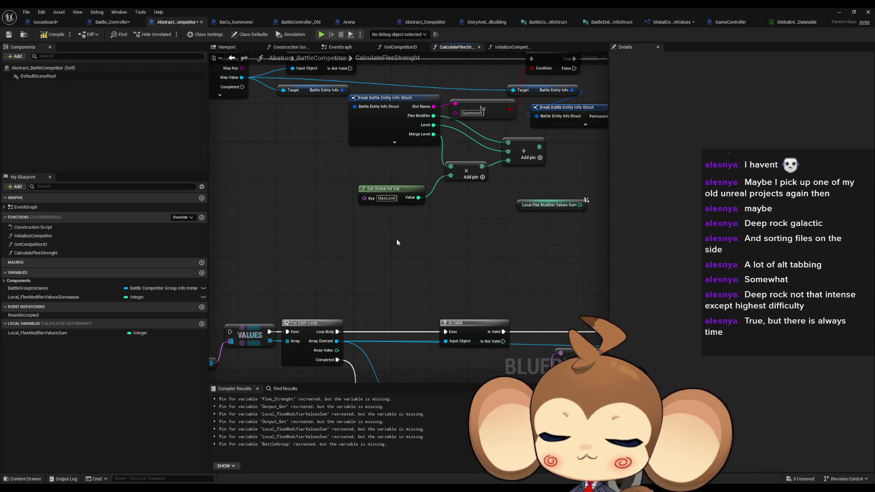
pyautogui.scroll(-2, 533, 176)
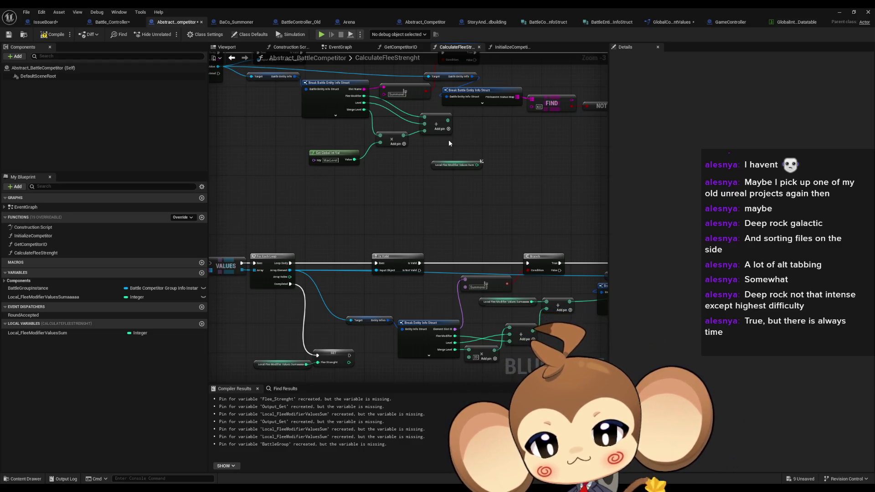
# Step: Chain a new Addition node after the sum, fed by Local Flee Modifier Values Sum
pyautogui.moveTo(476, 139)
pyautogui.mouseDown()
pyautogui.moveTo(445, 171)
pyautogui.moveTo(457, 155)
pyautogui.mouseUp()
pyautogui.moveTo(415, 122); pyautogui.dragTo(445, 123)
pyautogui.write('+')
pyautogui.press('Return')
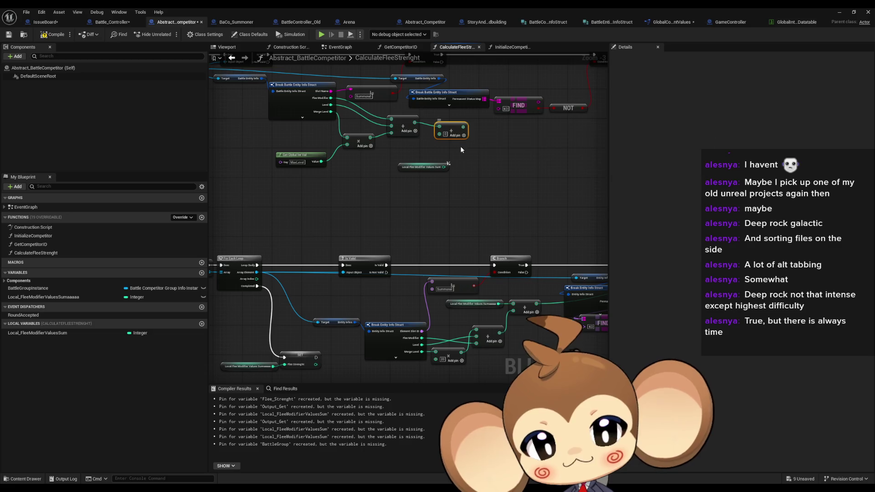
pyautogui.moveTo(443, 167)
pyautogui.mouseDown()
pyautogui.moveTo(439, 135)
pyautogui.moveTo(368, 159)
pyautogui.moveTo(313, 190)
pyautogui.moveTo(501, 110)
pyautogui.mouseUp()
pyautogui.click(419, 167)
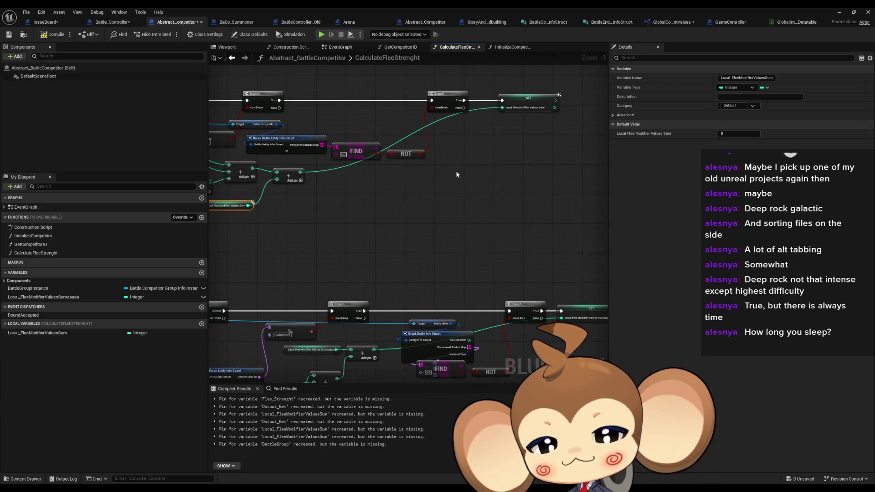
# Step: Review the loop, Branch and SET nodes, comparing against Abstract_Competitor's CalculateFleeStrength graph
pyautogui.moveTo(457, 174)
pyautogui.mouseDown()
pyautogui.moveTo(547, 184)
pyautogui.moveTo(592, 98)
pyautogui.mouseUp()
pyautogui.moveTo(473, 110)
pyautogui.mouseDown()
pyautogui.moveTo(512, 202)
pyautogui.moveTo(482, 157)
pyautogui.mouseUp()
pyautogui.moveTo(572, 140); pyautogui.dragTo(578, 84)
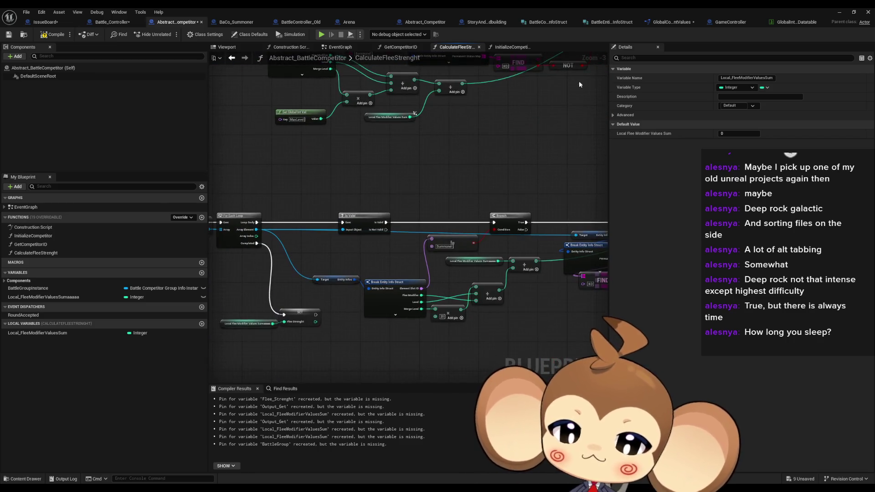
pyautogui.moveTo(395, 141)
pyautogui.mouseDown()
pyautogui.moveTo(458, 141)
pyautogui.moveTo(487, 123)
pyautogui.moveTo(487, 110)
pyautogui.moveTo(479, 162)
pyautogui.moveTo(440, 128)
pyautogui.mouseUp()
pyautogui.click(420, 23)
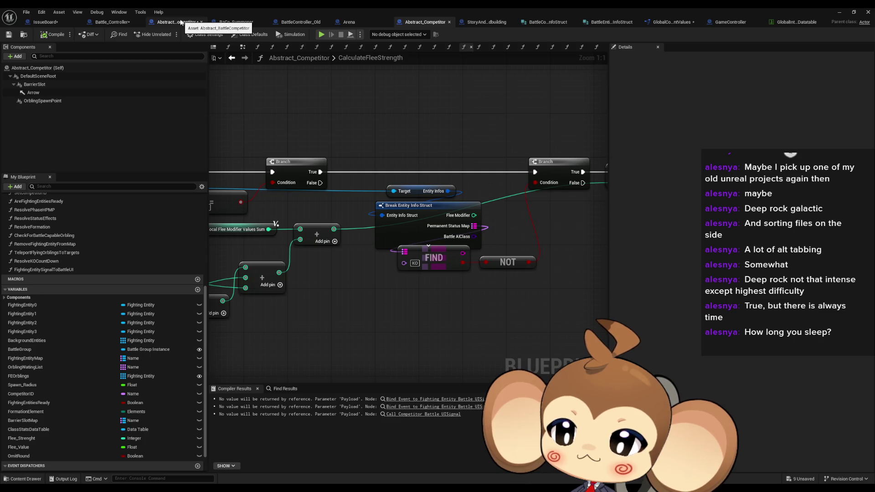
pyautogui.click(181, 22)
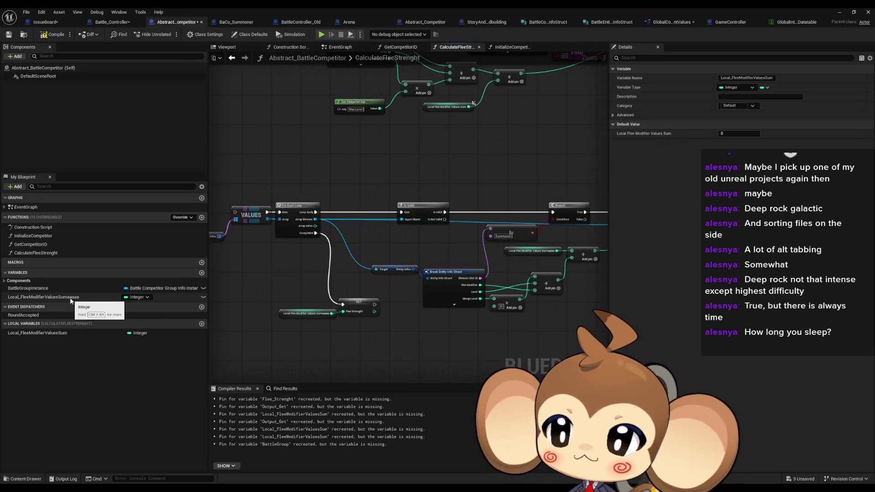
# Step: Add a new Integer variable named Flee_Strenght
pyautogui.click(201, 273)
pyautogui.write('F')
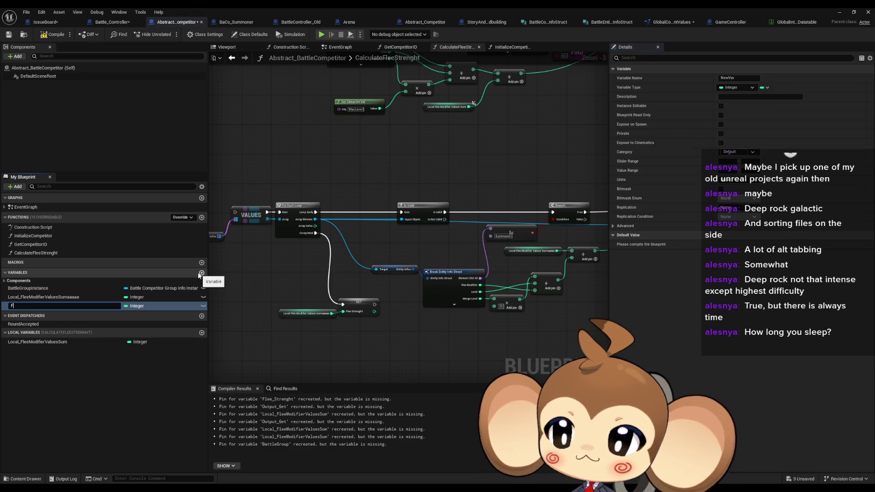
pyautogui.write('lee_Str')
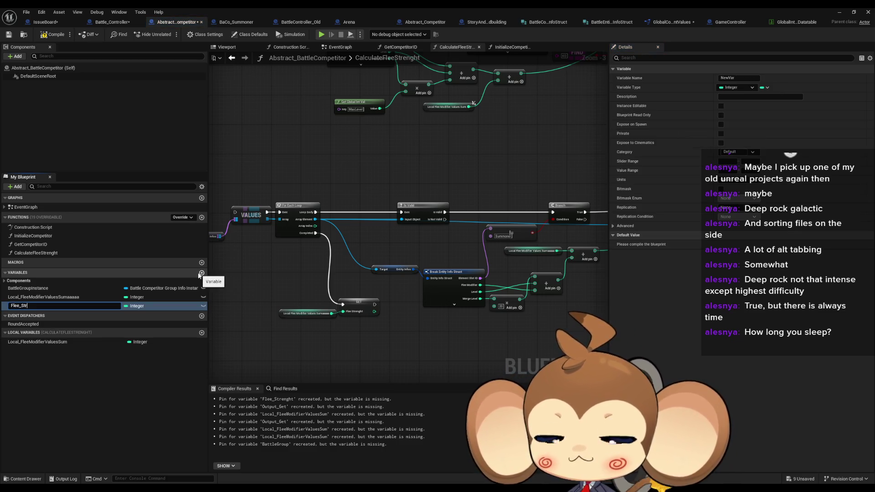
pyautogui.write('engh')
pyautogui.write('t')
pyautogui.press('Return')
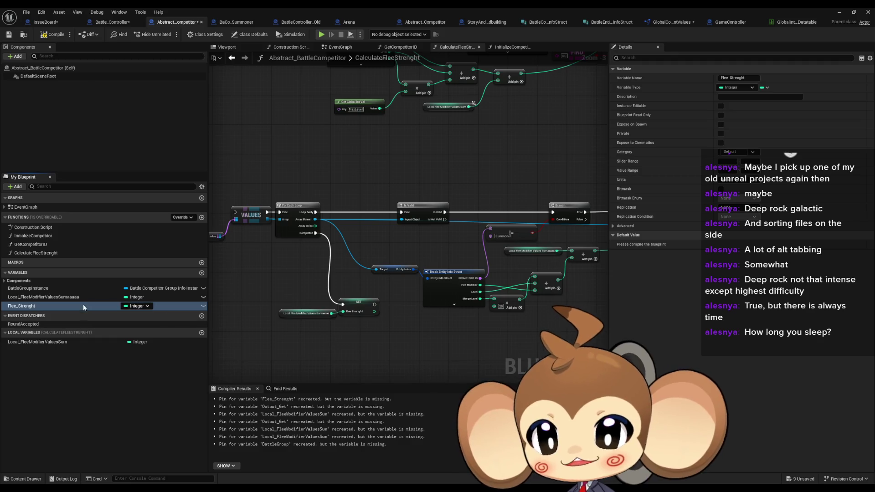
# Step: Fix the variable's spelling to Flee_Strength
pyautogui.press('F2')
pyautogui.press('End')
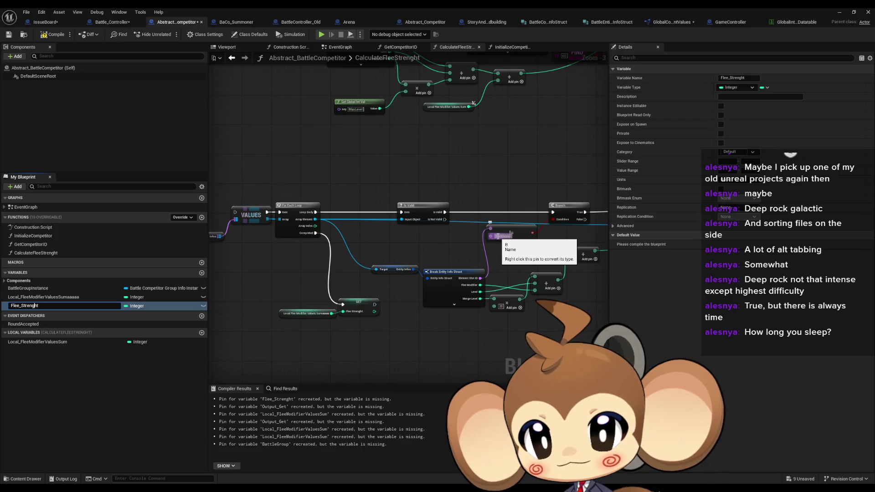
pyautogui.write('h')
pyautogui.press('Return')
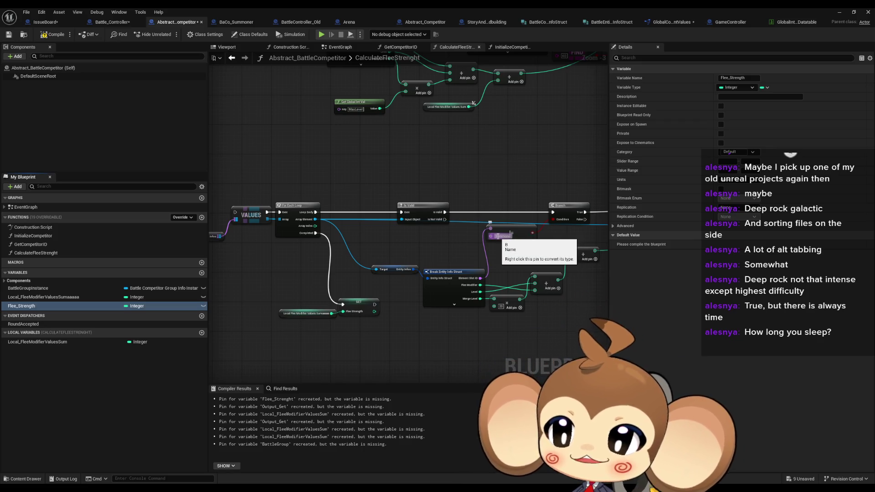
pyautogui.click(447, 148)
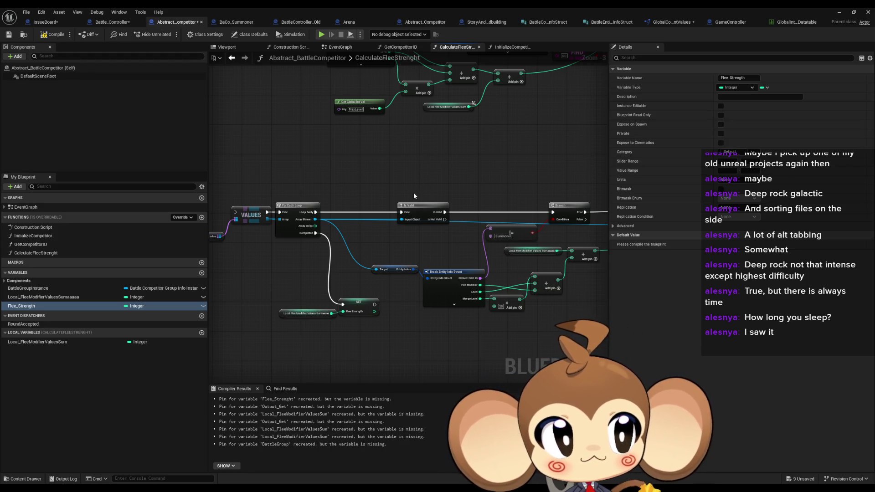
# Step: Place a SET Flee_Strength node in the CalculateFleeStrenght graph
pyautogui.moveTo(416, 185); pyautogui.dragTo(421, 209)
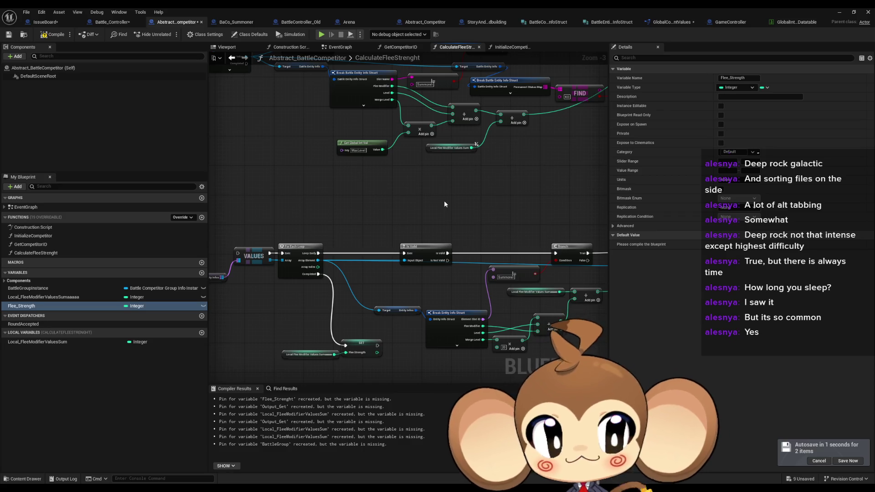
pyautogui.moveTo(498, 98)
pyautogui.mouseDown()
pyautogui.moveTo(450, 187)
pyautogui.moveTo(351, 219)
pyautogui.moveTo(417, 201)
pyautogui.moveTo(447, 213)
pyautogui.moveTo(387, 141)
pyautogui.moveTo(384, 117)
pyautogui.moveTo(387, 136)
pyautogui.mouseUp()
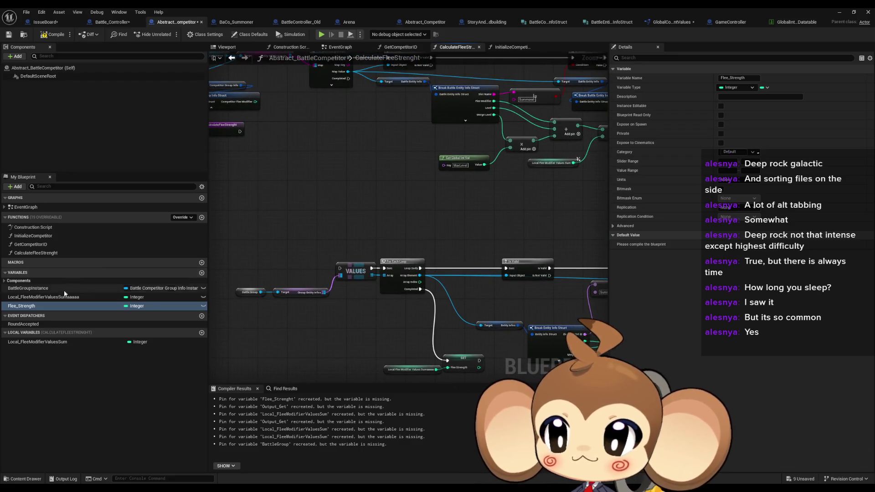
pyautogui.moveTo(31, 307)
pyautogui.mouseDown()
pyautogui.moveTo(399, 178)
pyautogui.moveTo(365, 155)
pyautogui.mouseUp()
pyautogui.click(384, 176)
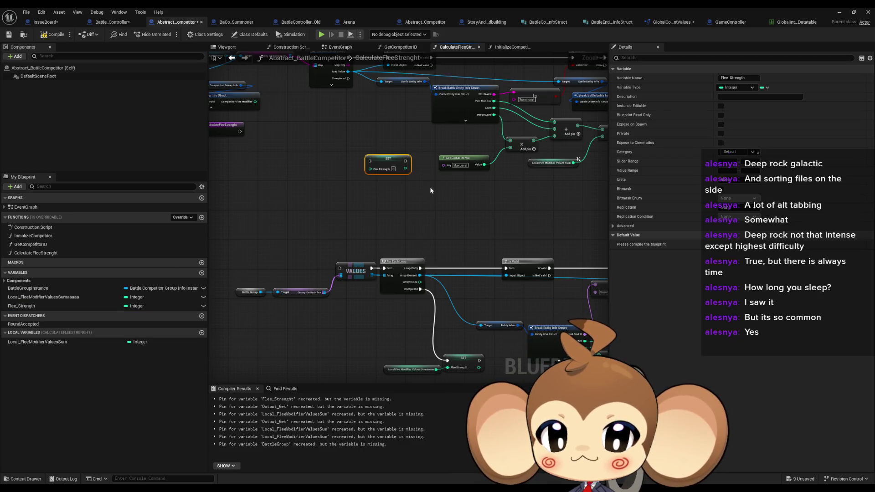
# Step: Feed the SET from an integer Add of Local Flee Modifier Values Sum and Competitor Flee Modifier
pyautogui.moveTo(439, 187)
pyautogui.mouseDown()
pyautogui.moveTo(391, 200)
pyautogui.moveTo(541, 210)
pyautogui.mouseUp()
pyautogui.click(509, 176)
pyautogui.moveTo(38, 342)
pyautogui.mouseDown()
pyautogui.moveTo(363, 195)
pyautogui.moveTo(426, 202)
pyautogui.mouseUp()
pyautogui.write('+')
pyautogui.press('Return')
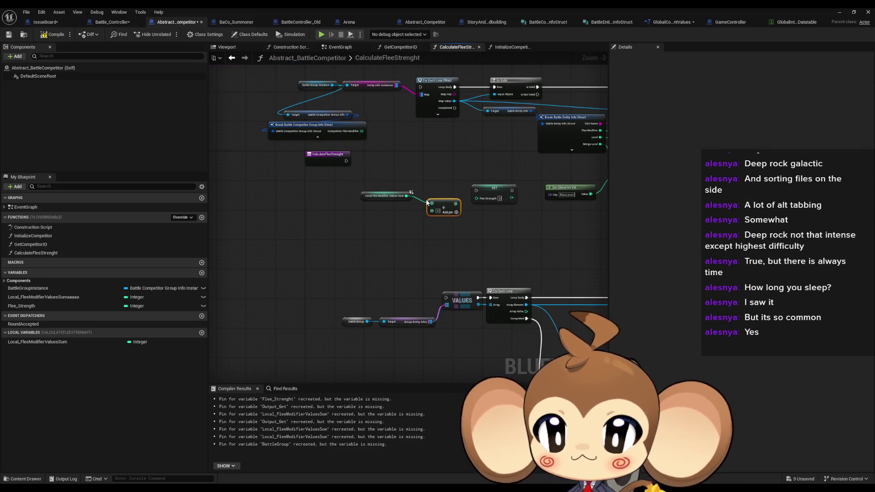
pyautogui.moveTo(363, 133)
pyautogui.mouseDown()
pyautogui.moveTo(433, 213)
pyautogui.moveTo(476, 198)
pyautogui.moveTo(455, 108)
pyautogui.mouseUp()
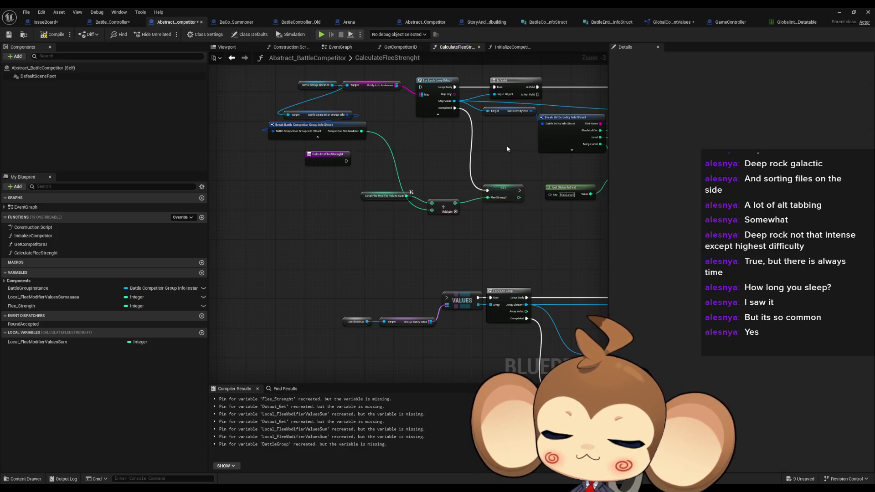
# Step: Connect the function entry to the For Each Loop
pyautogui.moveTo(507, 145); pyautogui.dragTo(417, 149)
pyautogui.moveTo(348, 157); pyautogui.dragTo(361, 169)
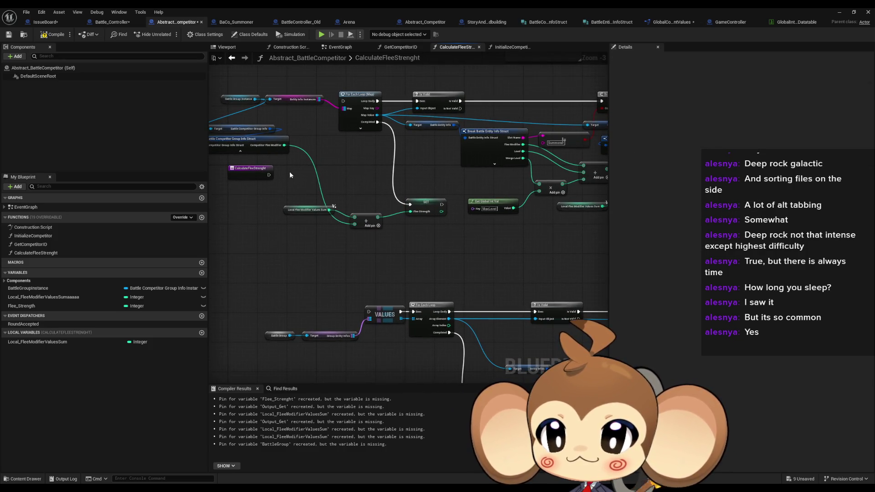
pyautogui.moveTo(269, 175); pyautogui.dragTo(343, 101)
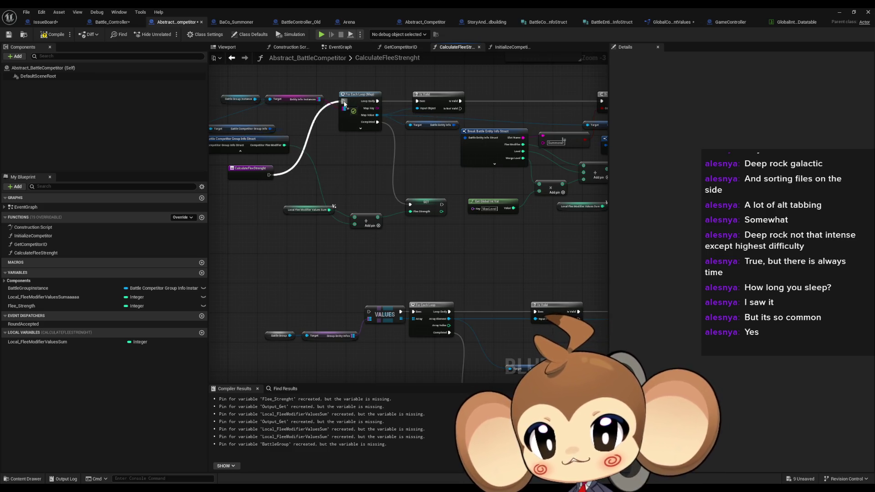
pyautogui.moveTo(511, 180)
pyautogui.mouseDown()
pyautogui.moveTo(468, 178)
pyautogui.moveTo(410, 205)
pyautogui.moveTo(431, 208)
pyautogui.moveTo(417, 210)
pyautogui.moveTo(330, 196)
pyautogui.mouseUp()
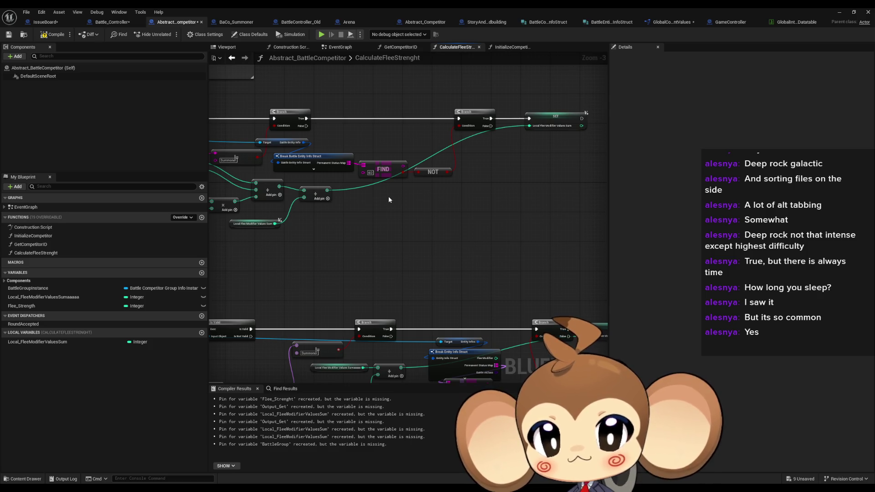
pyautogui.scroll(-3, 386, 199)
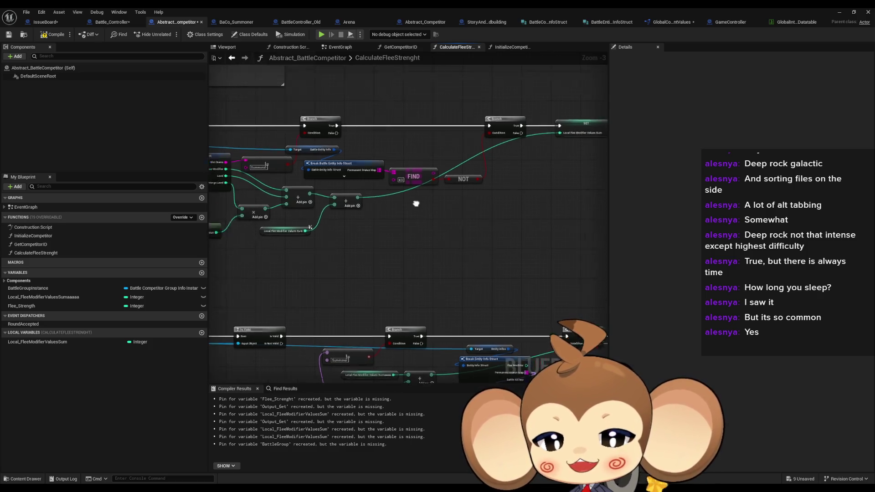
# Step: Delete the lower duplicate node chain
pyautogui.scroll(1, 387, 219)
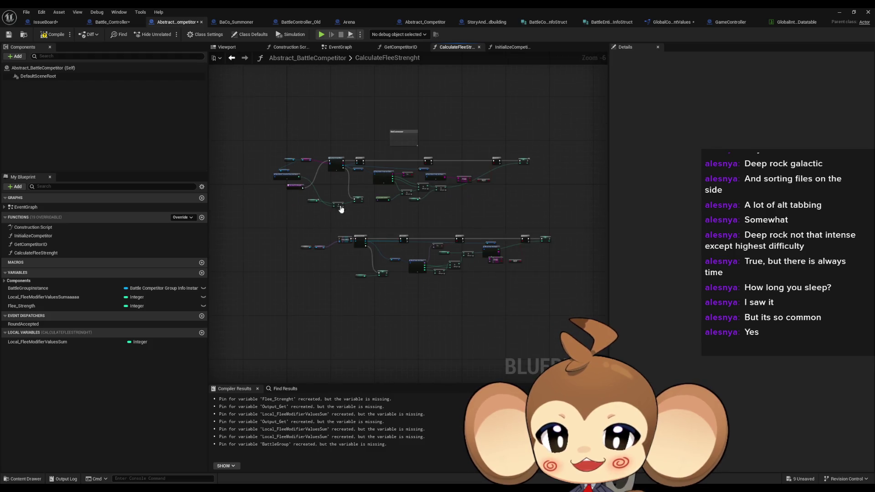
pyautogui.scroll(1, 364, 228)
pyautogui.scroll(-2, 364, 228)
pyautogui.moveTo(292, 236); pyautogui.dragTo(549, 316)
pyautogui.press('Delete')
# Step: Move the remaining node chain down and the For Each Loop up-left
pyautogui.moveTo(277, 156)
pyautogui.mouseDown()
pyautogui.moveTo(297, 157)
pyautogui.moveTo(324, 193)
pyautogui.mouseUp()
pyautogui.moveTo(332, 160); pyautogui.dragTo(545, 232)
pyautogui.moveTo(352, 175); pyautogui.dragTo(347, 222)
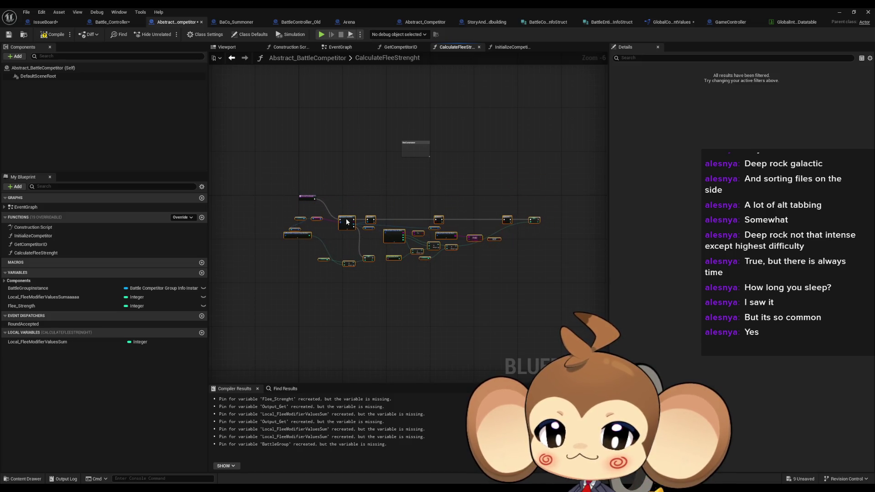
pyautogui.scroll(4, 369, 230)
pyautogui.moveTo(369, 199); pyautogui.dragTo(339, 171)
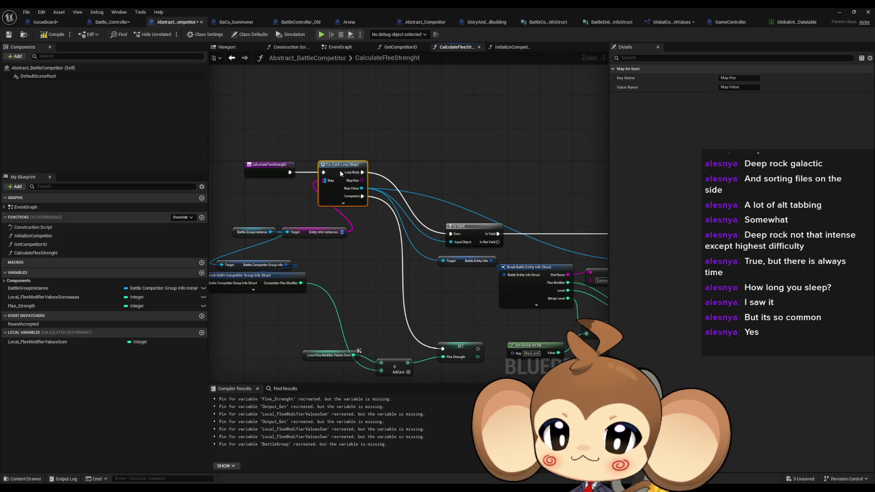
# Step: Duplicate the Battle Group Instance and Target nodes, dropping Entity Info Instances, and reposition them
pyautogui.moveTo(324, 234)
pyautogui.mouseDown()
pyautogui.moveTo(404, 255)
pyautogui.moveTo(354, 208)
pyautogui.mouseUp()
pyautogui.hotkey('ctrl', 'c')
pyautogui.hotkey('ctrl', 'v')
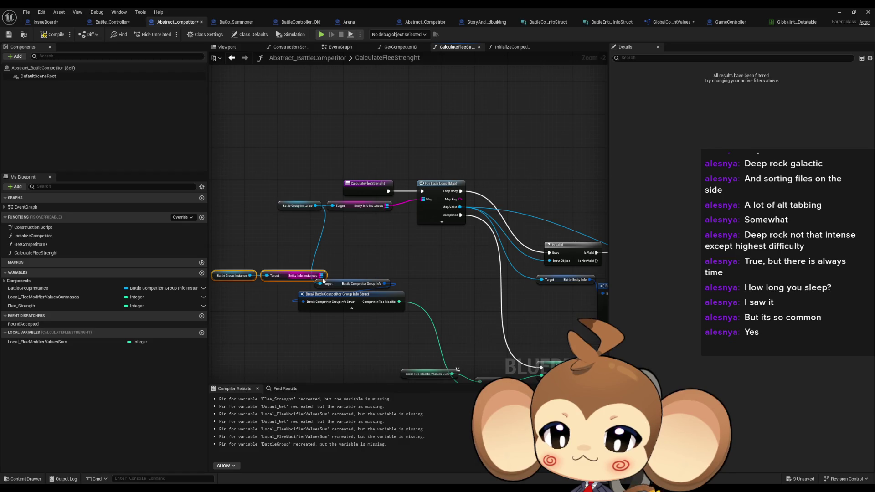
pyautogui.click(283, 276)
pyautogui.press('Delete')
pyautogui.moveTo(249, 275)
pyautogui.mouseDown()
pyautogui.moveTo(320, 283)
pyautogui.moveTo(278, 281)
pyautogui.moveTo(286, 286)
pyautogui.moveTo(346, 272)
pyautogui.mouseUp()
pyautogui.moveTo(296, 241)
pyautogui.mouseDown()
pyautogui.moveTo(349, 269)
pyautogui.moveTo(353, 359)
pyautogui.mouseUp()
# Step: Rearrange the Is Valid, first Branch, Summoner and Battle Entity Info getter nodes
pyautogui.moveTo(547, 255); pyautogui.dragTo(360, 273)
pyautogui.moveTo(371, 241)
pyautogui.mouseDown()
pyautogui.moveTo(351, 191)
pyautogui.moveTo(318, 180)
pyautogui.mouseUp()
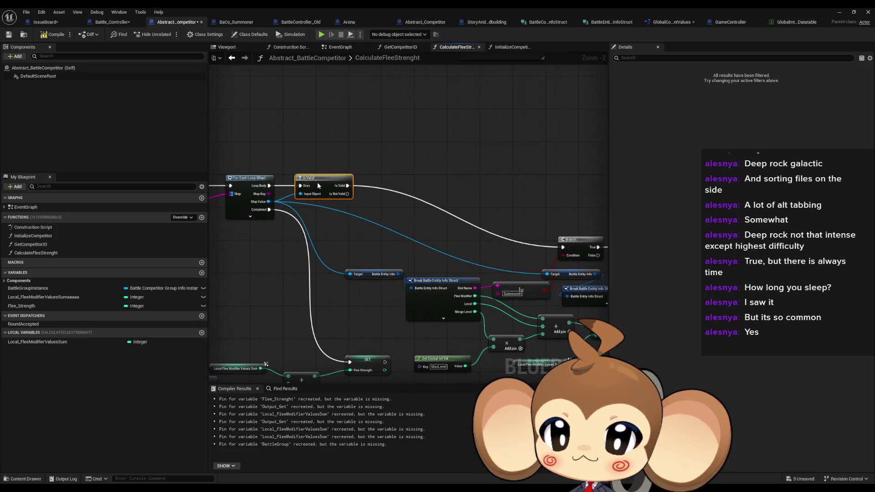
pyautogui.moveTo(404, 267)
pyautogui.mouseDown()
pyautogui.moveTo(370, 287)
pyautogui.moveTo(409, 285)
pyautogui.moveTo(330, 232)
pyautogui.moveTo(267, 232)
pyautogui.mouseUp()
pyautogui.keyDown('ctrl'); pyautogui.click(410, 302); pyautogui.keyUp('ctrl')
pyautogui.moveTo(480, 246); pyautogui.dragTo(451, 184)
pyautogui.moveTo(427, 292)
pyautogui.mouseDown()
pyautogui.moveTo(357, 206)
pyautogui.moveTo(344, 206)
pyautogui.mouseUp()
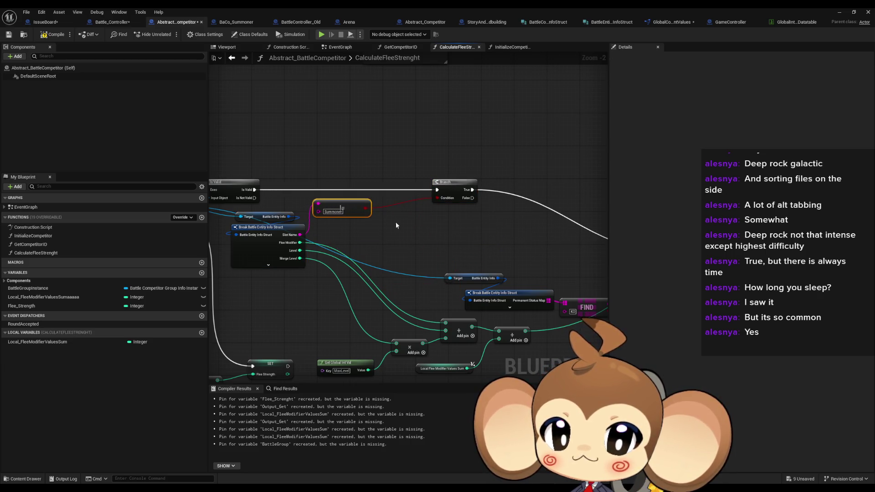
pyautogui.moveTo(449, 189)
pyautogui.mouseDown()
pyautogui.moveTo(397, 189)
pyautogui.moveTo(414, 147)
pyautogui.mouseUp()
pyautogui.moveTo(415, 268); pyautogui.dragTo(345, 289)
pyautogui.moveTo(418, 258)
pyautogui.mouseDown()
pyautogui.moveTo(510, 278)
pyautogui.moveTo(392, 272)
pyautogui.moveTo(512, 270)
pyautogui.moveTo(347, 212)
pyautogui.moveTo(359, 205)
pyautogui.mouseUp()
# Step: Reposition the entity Break, FIND, second Branch, NOT and SET nodes
pyautogui.moveTo(539, 277)
pyautogui.mouseDown()
pyautogui.moveTo(461, 215)
pyautogui.moveTo(433, 212)
pyautogui.mouseUp()
pyautogui.moveTo(560, 229); pyautogui.dragTo(427, 239)
pyautogui.click(506, 230)
pyautogui.moveTo(506, 230); pyautogui.dragTo(386, 167)
pyautogui.moveTo(468, 297)
pyautogui.mouseDown()
pyautogui.moveTo(333, 204)
pyautogui.moveTo(313, 212)
pyautogui.mouseUp()
pyautogui.moveTo(359, 288); pyautogui.dragTo(301, 280)
pyautogui.click(501, 215)
pyautogui.moveTo(501, 213)
pyautogui.mouseDown()
pyautogui.moveTo(395, 164)
pyautogui.moveTo(416, 163)
pyautogui.mouseUp()
# Step: Group the Get Global Int Val and two Add nodes and move them up-right
pyautogui.moveTo(234, 295); pyautogui.dragTo(456, 277)
pyautogui.moveTo(345, 323); pyautogui.dragTo(358, 310)
pyautogui.moveTo(454, 290); pyautogui.dragTo(445, 289)
pyautogui.moveTo(499, 292); pyautogui.dragTo(482, 287)
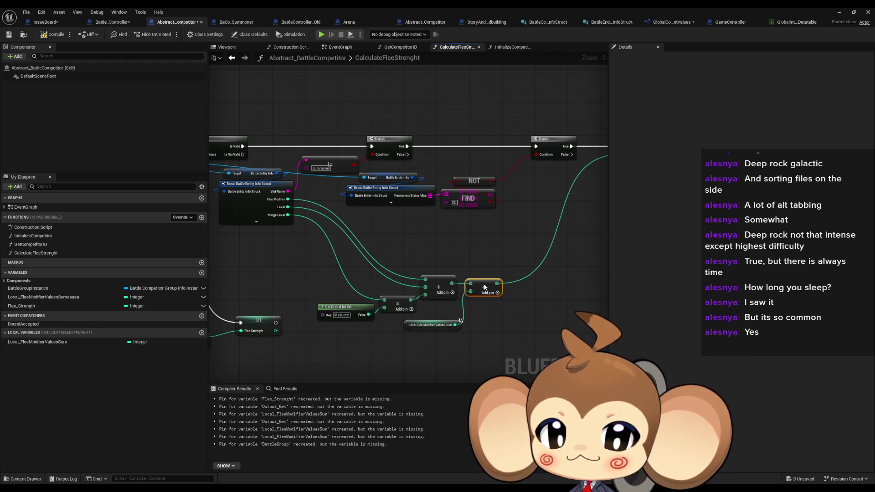
pyautogui.click(424, 326)
pyautogui.moveTo(334, 283); pyautogui.dragTo(491, 325)
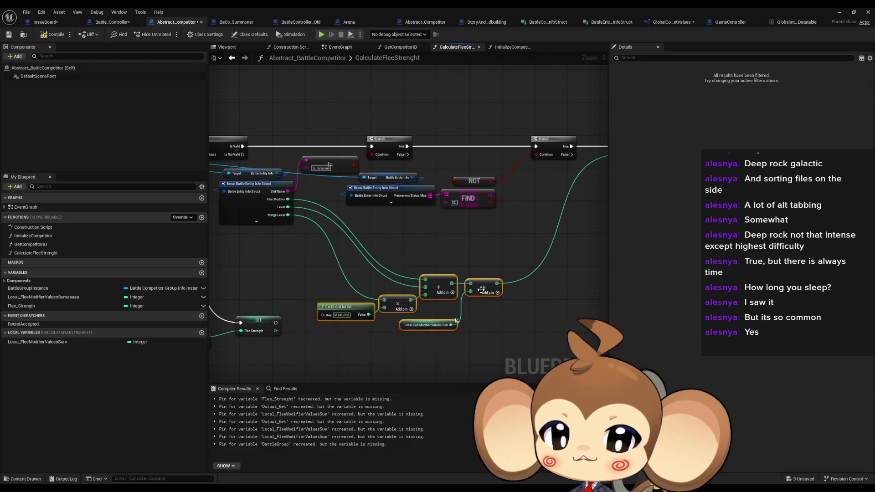
pyautogui.moveTo(482, 289); pyautogui.dragTo(538, 231)
# Step: Raise the bottom-left node group into place
pyautogui.scroll(-2, 540, 230)
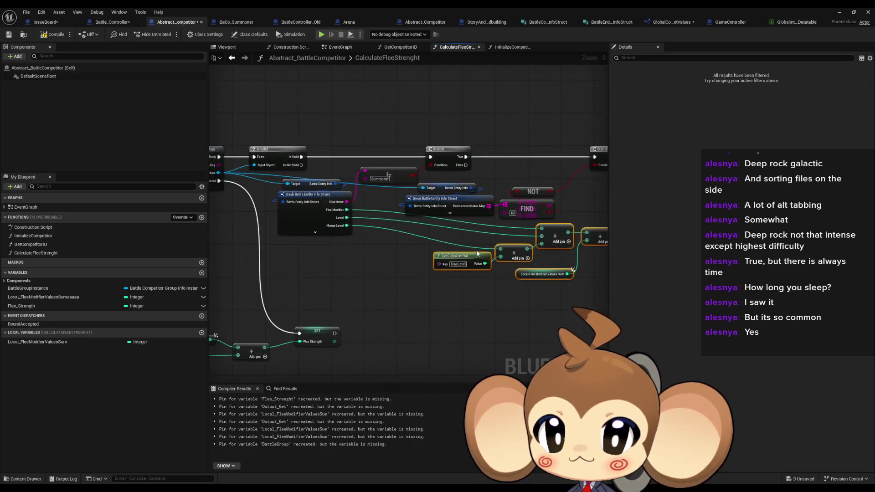
pyautogui.moveTo(254, 204); pyautogui.dragTo(465, 269)
pyautogui.moveTo(429, 234); pyautogui.dragTo(416, 178)
pyautogui.click(414, 220)
pyautogui.scroll(-4, 414, 219)
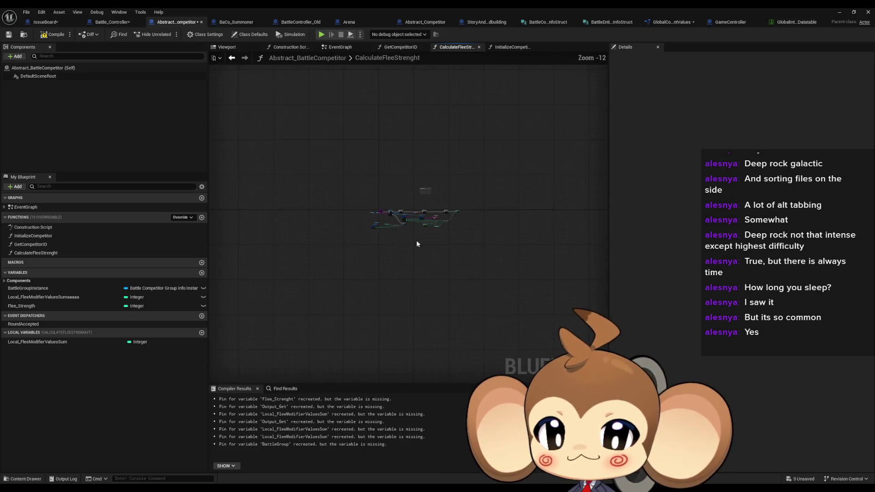
# Step: Delete the stray Local_FleeModifierValuesSumaaaaa variable and compile Abstract_BattleCompetitor
pyautogui.scroll(4, 401, 223)
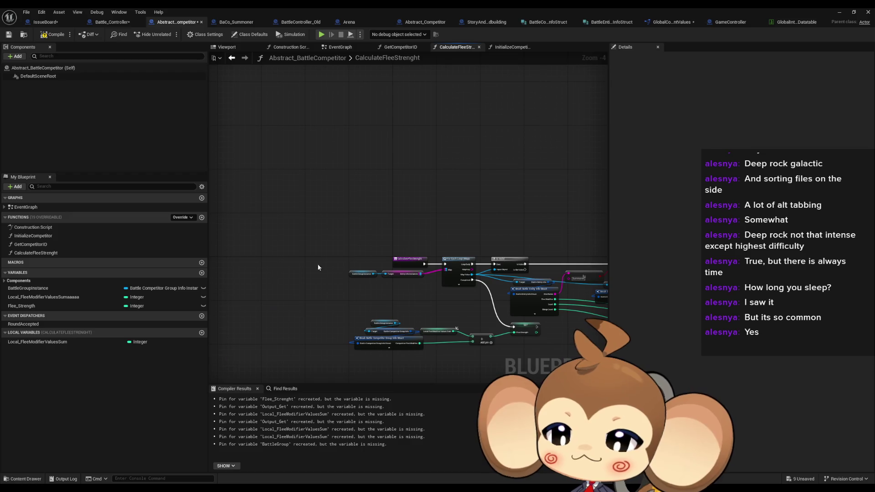
pyautogui.click(41, 296)
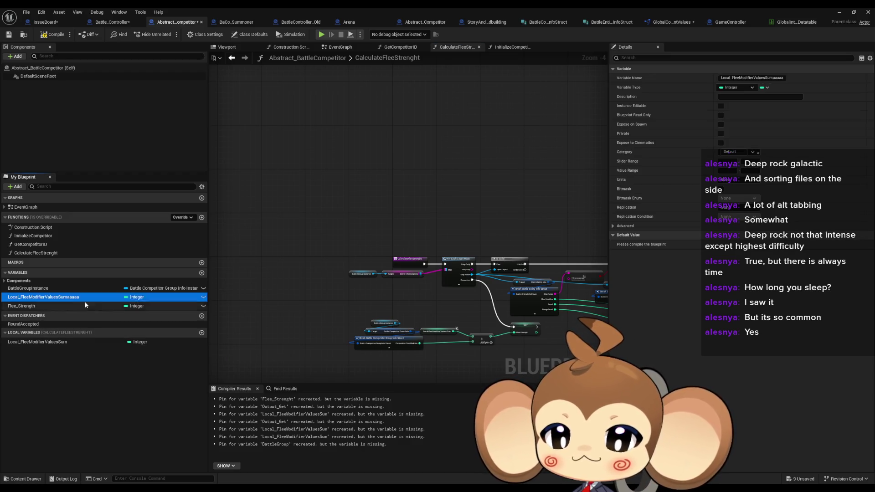
pyautogui.press('Delete')
pyautogui.click(54, 36)
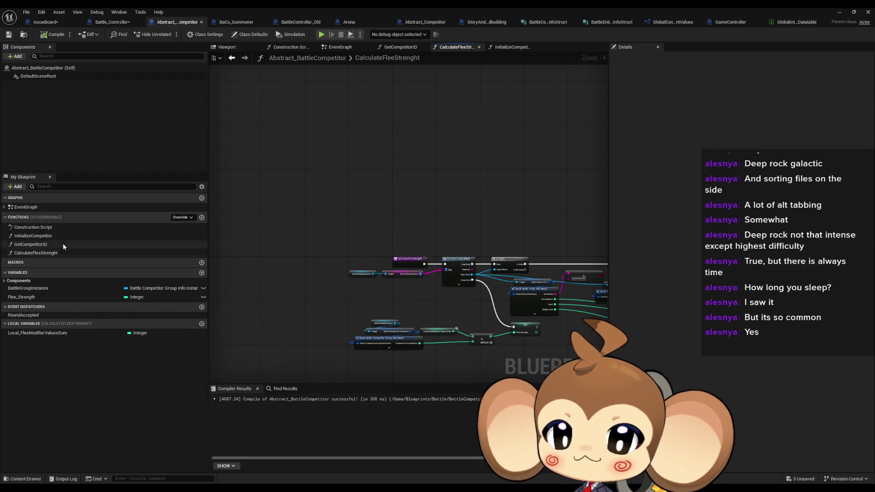
# Step: Reach CalculateFleeStrenght via InitializeCompetitor, then switch to the Abstract_Competitor blueprint
pyautogui.doubleClick(37, 236)
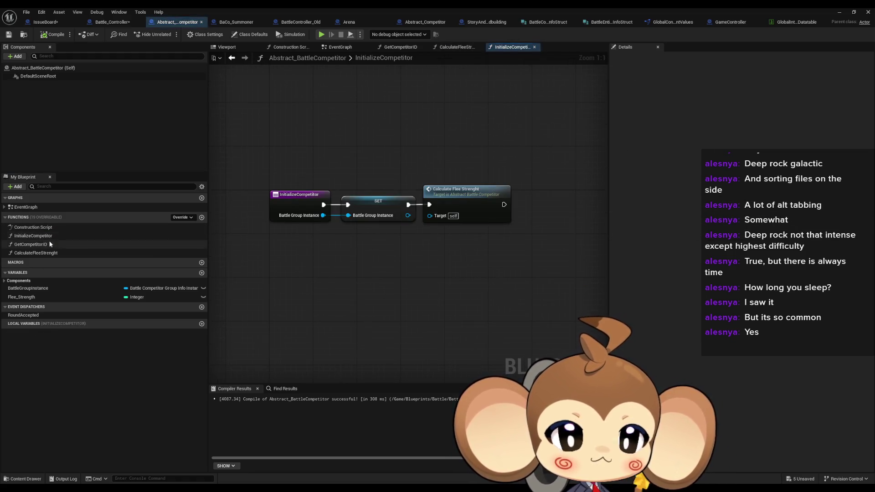
pyautogui.moveTo(458, 157); pyautogui.dragTo(505, 268)
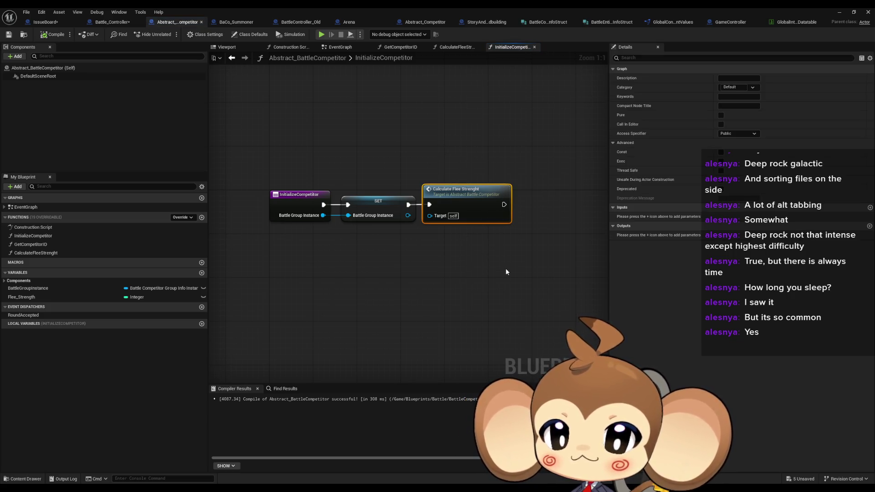
pyautogui.doubleClick(462, 215)
pyautogui.moveTo(307, 199); pyautogui.dragTo(305, 206)
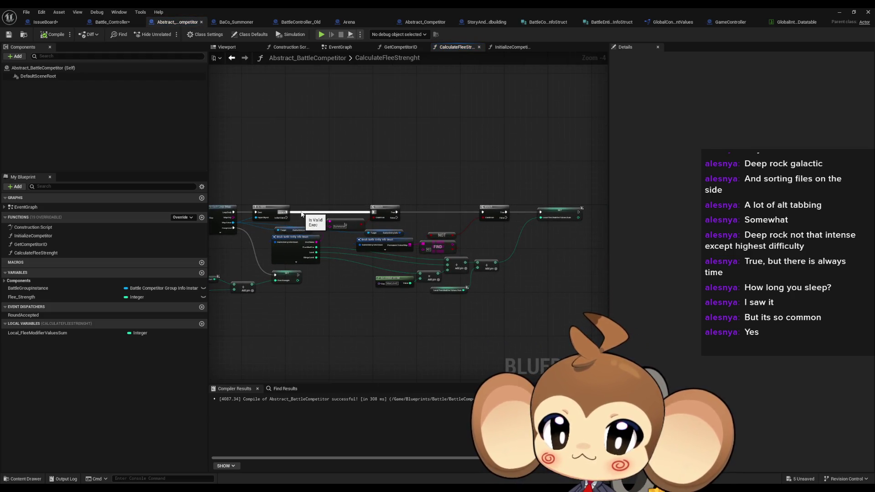
pyautogui.click(425, 22)
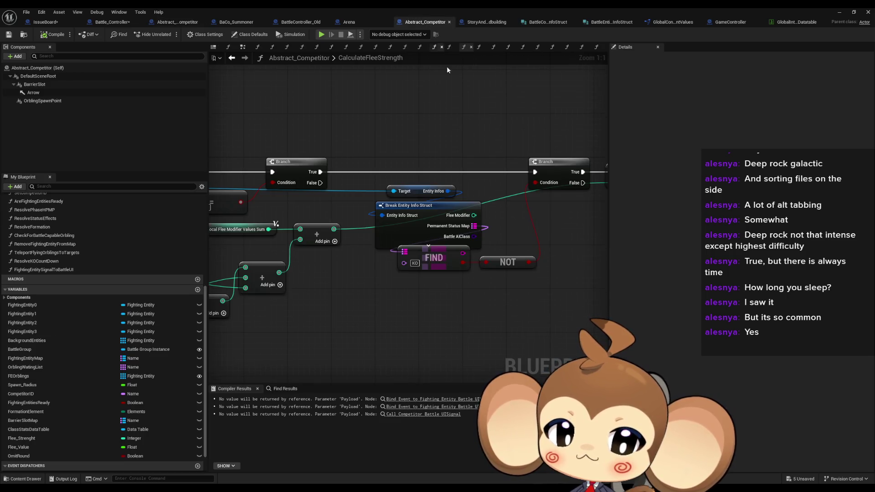
# Step: Open BattleController_Old's 1_ExplosionDoneListener function graph
pyautogui.scroll(8, 97, 247)
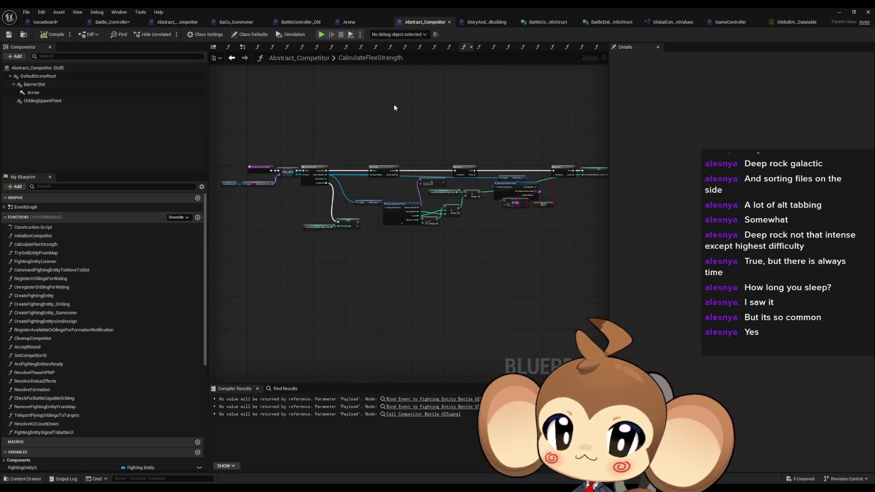
pyautogui.click(301, 22)
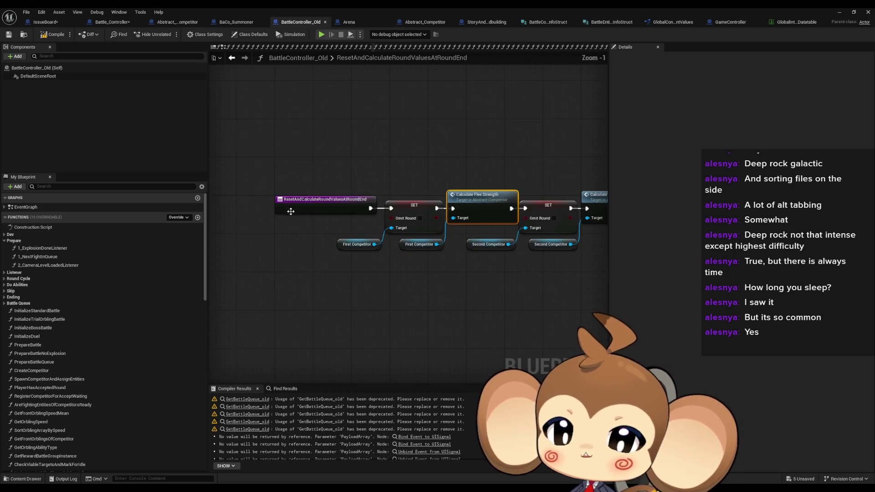
pyautogui.doubleClick(43, 248)
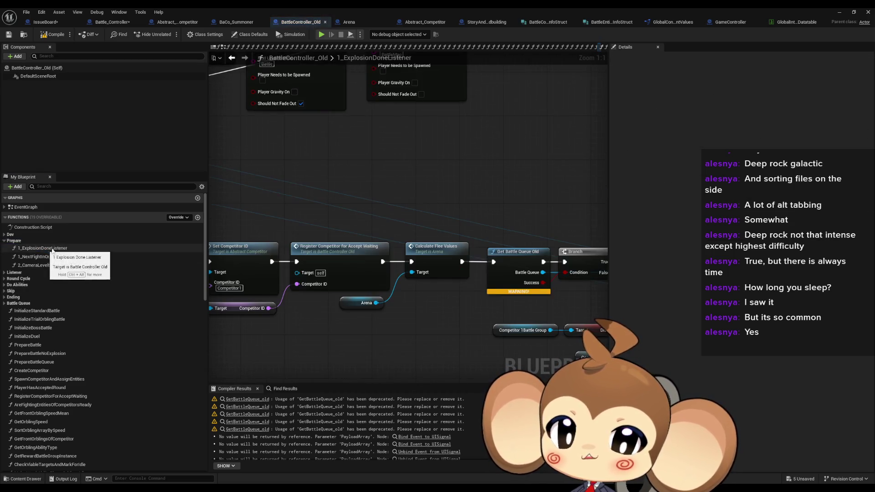
# Step: Locate the Check for Usable Items call and open its CheckForUsableItems graph in BattleUI
pyautogui.click(369, 255)
pyautogui.click(451, 255)
pyautogui.moveTo(458, 289)
pyautogui.mouseDown()
pyautogui.moveTo(364, 273)
pyautogui.moveTo(243, 272)
pyautogui.moveTo(219, 262)
pyautogui.moveTo(208, 219)
pyautogui.moveTo(403, 241)
pyautogui.moveTo(310, 210)
pyautogui.moveTo(354, 280)
pyautogui.moveTo(433, 285)
pyautogui.mouseUp()
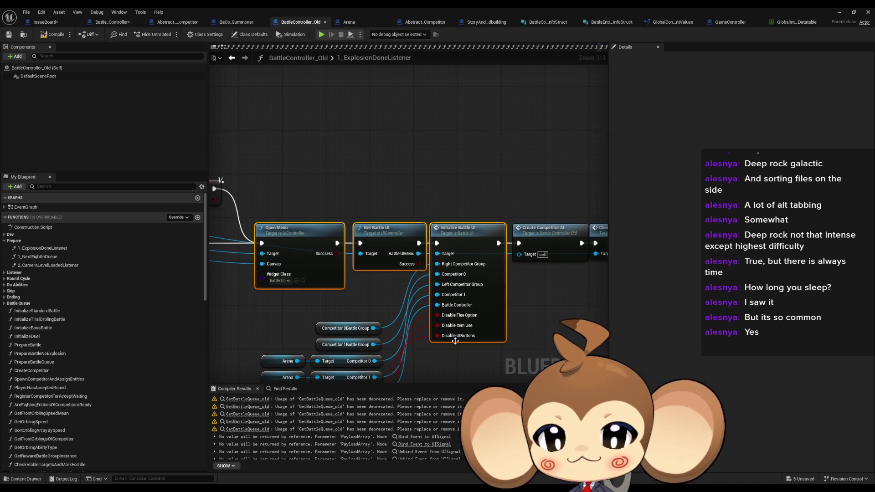
pyautogui.moveTo(455, 341); pyautogui.dragTo(366, 293)
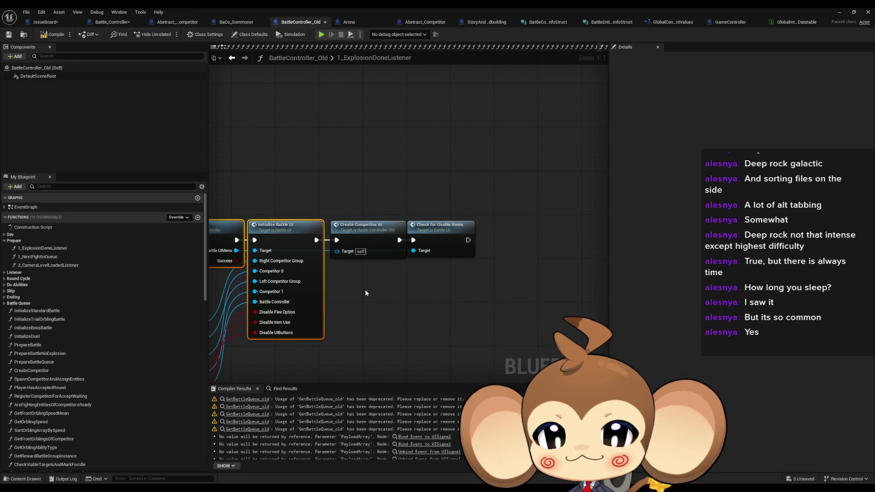
pyautogui.moveTo(334, 175); pyautogui.dragTo(469, 280)
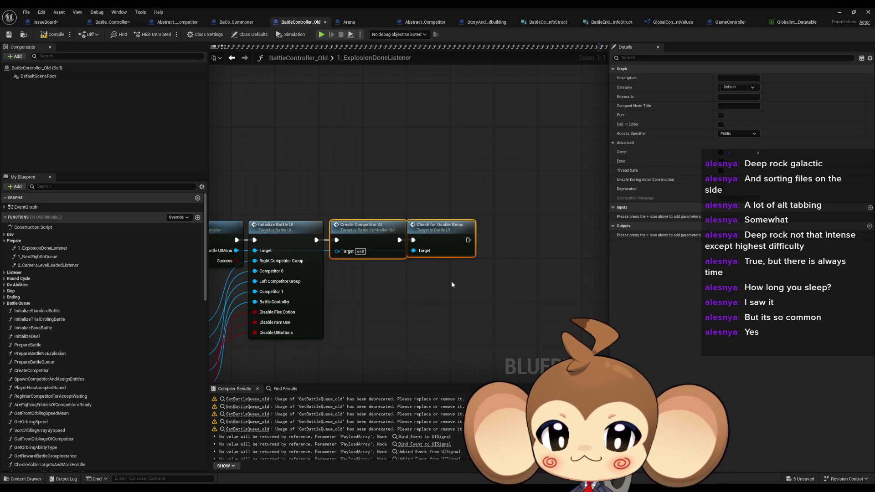
pyautogui.click(441, 242)
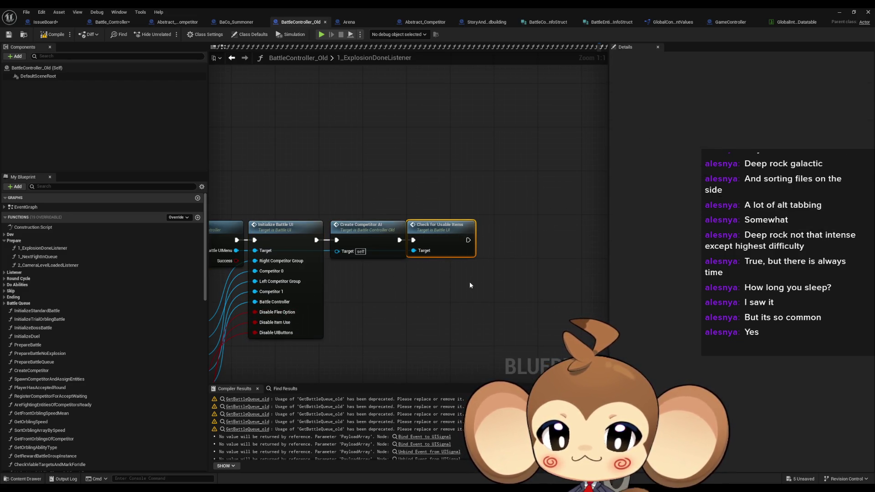
pyautogui.doubleClick(441, 242)
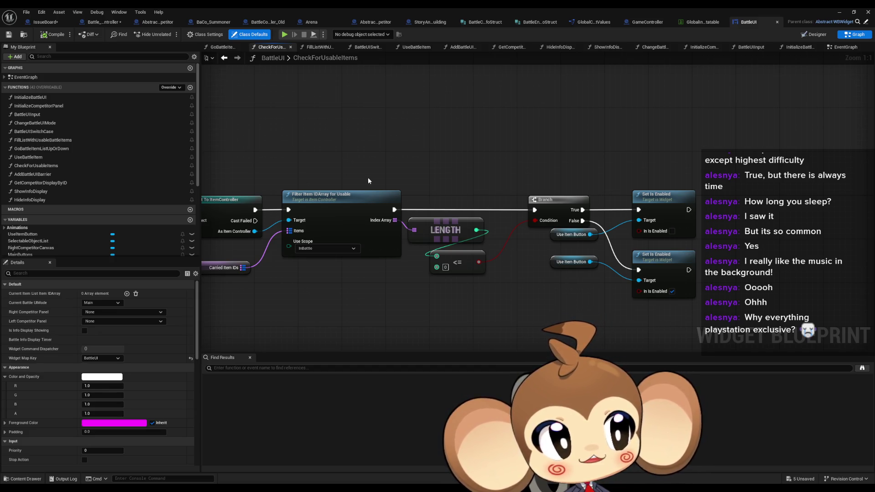
pyautogui.scroll(-1, 368, 181)
pyautogui.moveTo(368, 181); pyautogui.dragTo(501, 214)
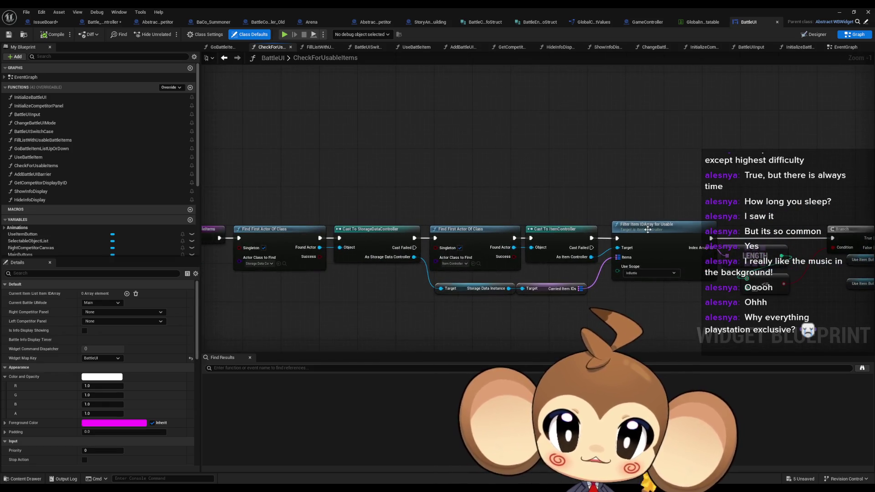
pyautogui.moveTo(251, 213); pyautogui.dragTo(477, 234)
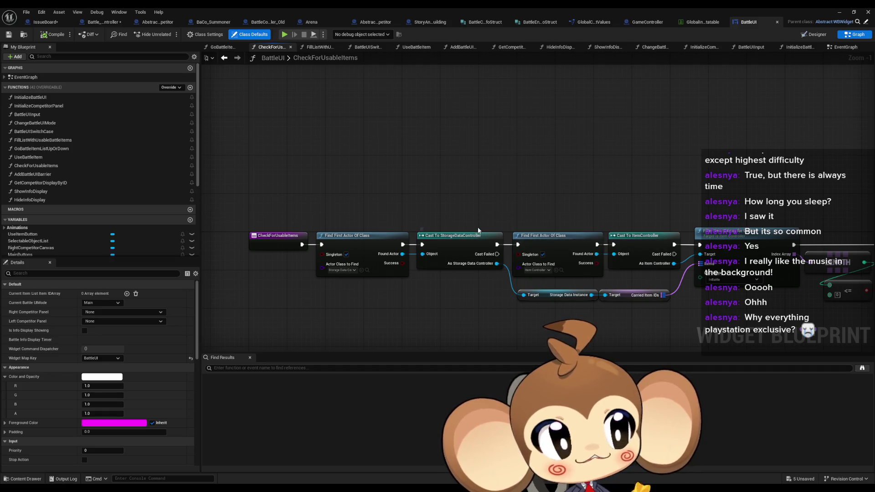
pyautogui.moveTo(573, 212); pyautogui.dragTo(553, 219)
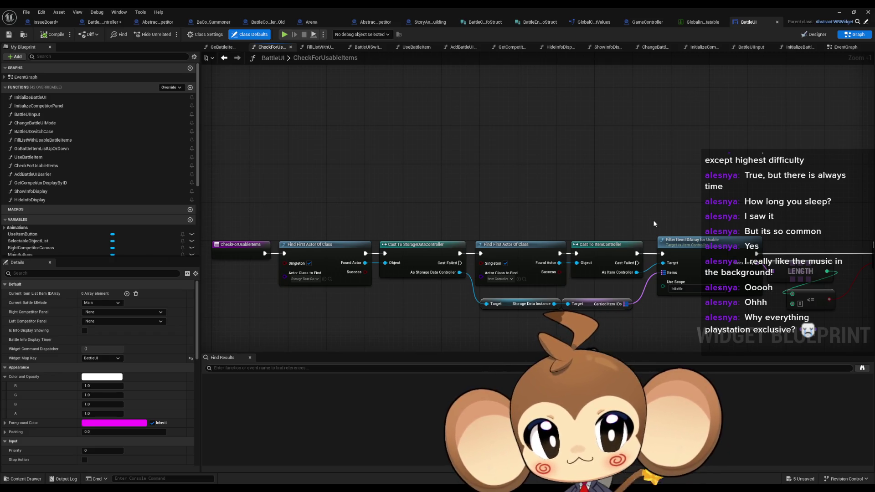
pyautogui.scroll(-2, 557, 221)
pyautogui.moveTo(557, 220); pyautogui.dragTo(429, 258)
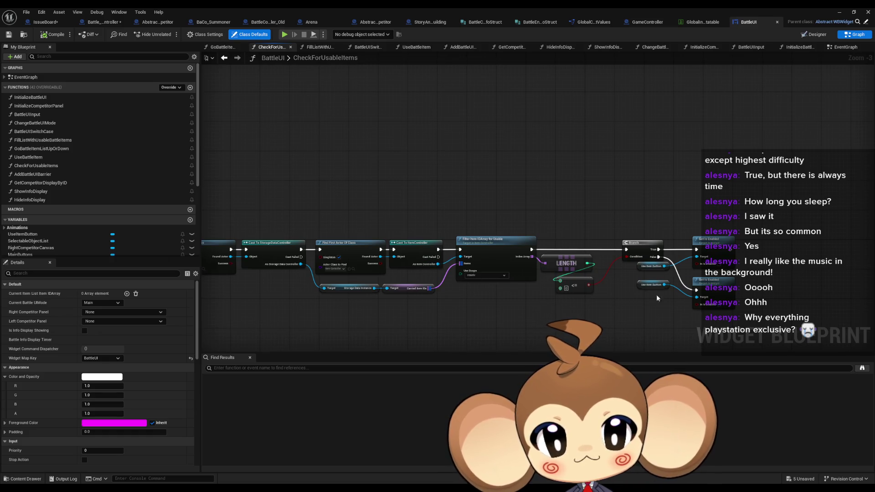
pyautogui.scroll(3, 656, 298)
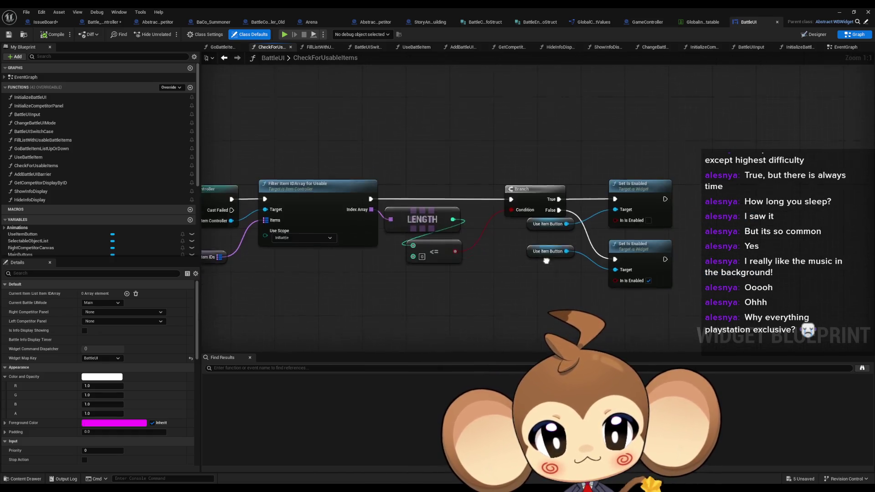
pyautogui.scroll(-3, 546, 261)
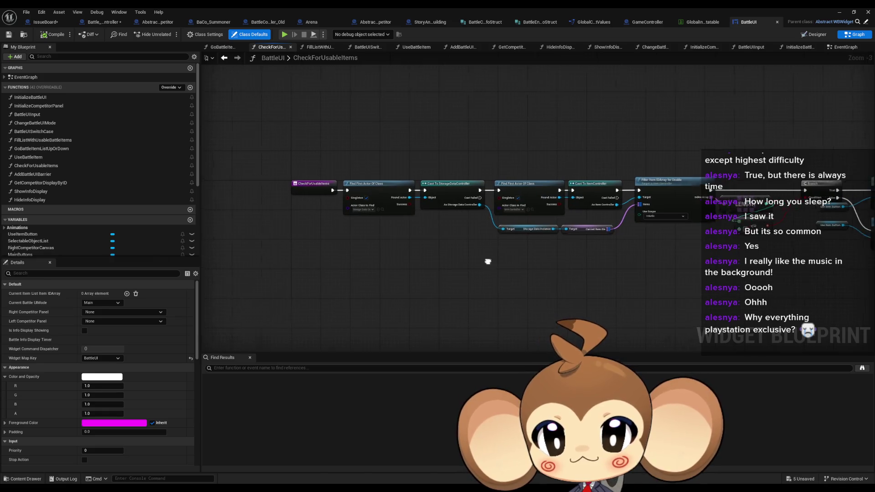
pyautogui.moveTo(488, 262); pyautogui.dragTo(447, 260)
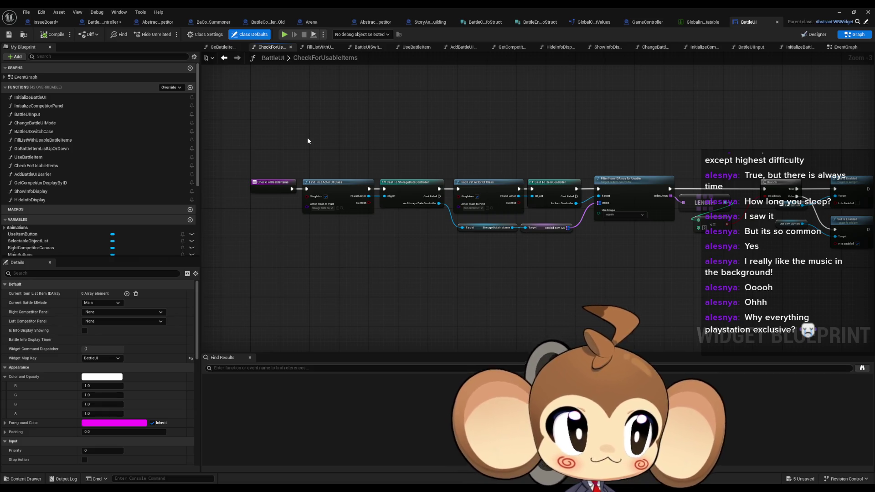
pyautogui.moveTo(404, 230)
pyautogui.mouseDown()
pyautogui.moveTo(389, 245)
pyautogui.moveTo(400, 256)
pyautogui.mouseUp()
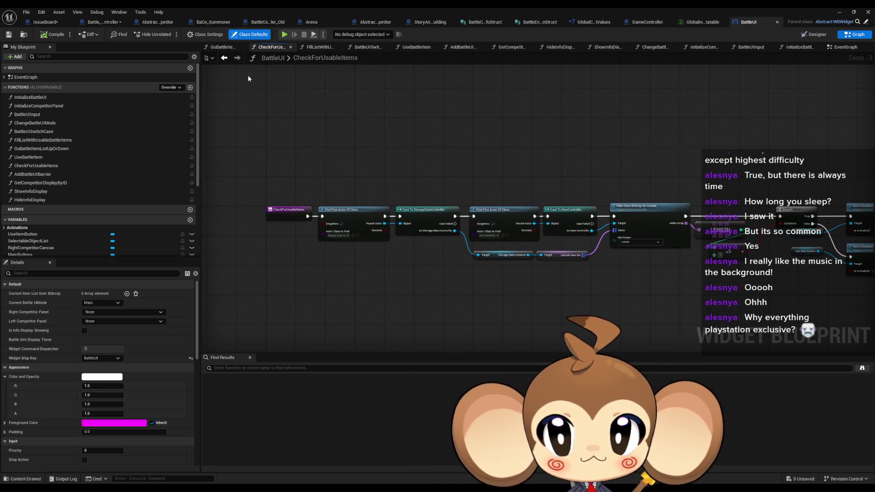
pyautogui.click(104, 23)
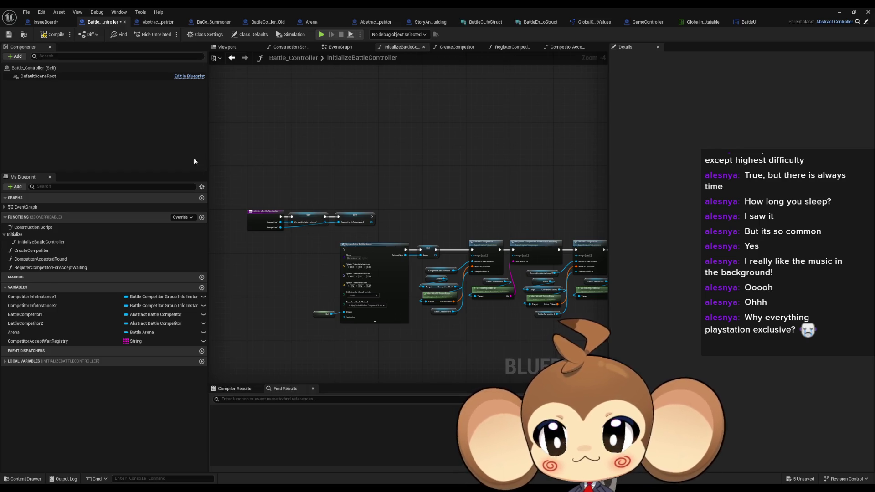
# Step: Glance at Abstract_BattleCompetitor's flee nodes, then open Battle_Controller's CreateCompetitor function
pyautogui.click(157, 23)
pyautogui.moveTo(336, 179); pyautogui.dragTo(414, 195)
pyautogui.moveTo(296, 307); pyautogui.dragTo(367, 299)
pyautogui.scroll(3, 310, 274)
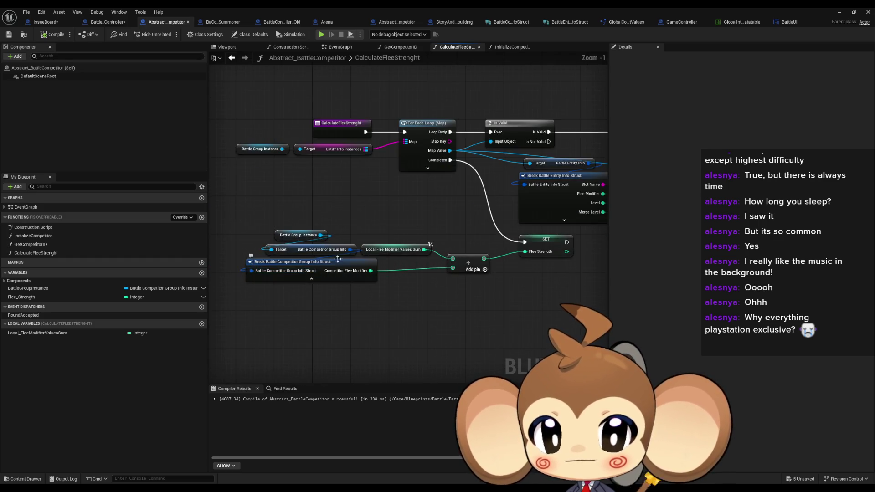
pyautogui.moveTo(378, 203); pyautogui.dragTo(335, 204)
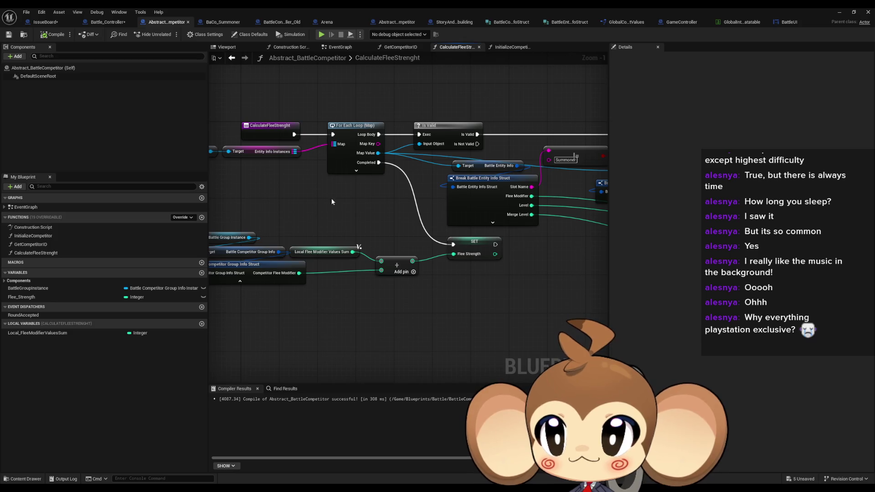
pyautogui.click(109, 22)
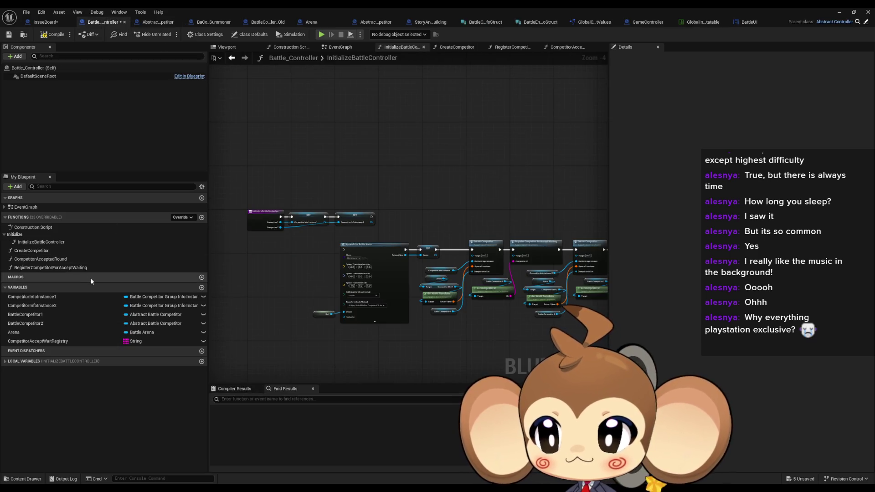
pyautogui.doubleClick(59, 255)
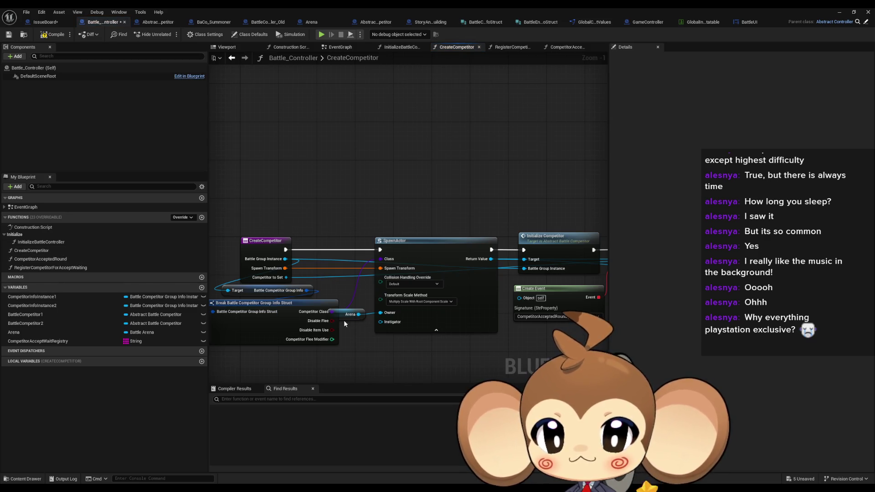
# Step: Hide the Break struct node's unconnected pins and move the Arena getter beside it
pyautogui.moveTo(343, 318)
pyautogui.mouseDown()
pyautogui.moveTo(354, 342)
pyautogui.moveTo(337, 356)
pyautogui.mouseUp()
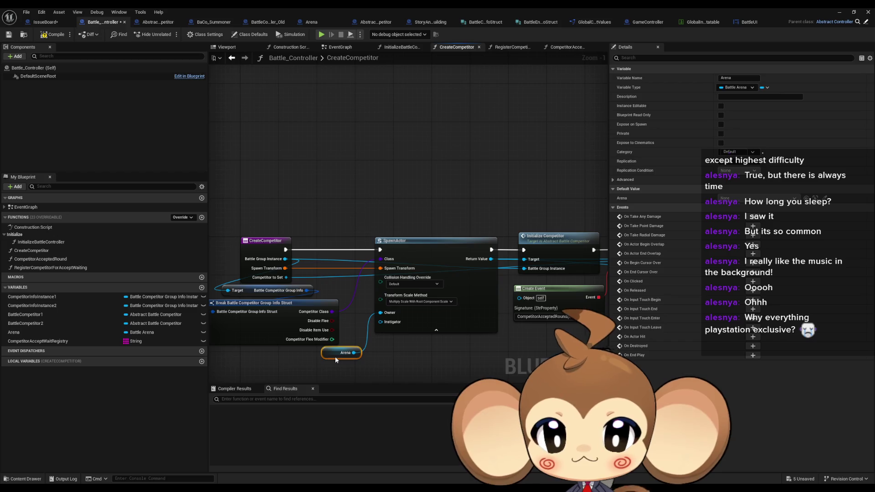
pyautogui.click(277, 335)
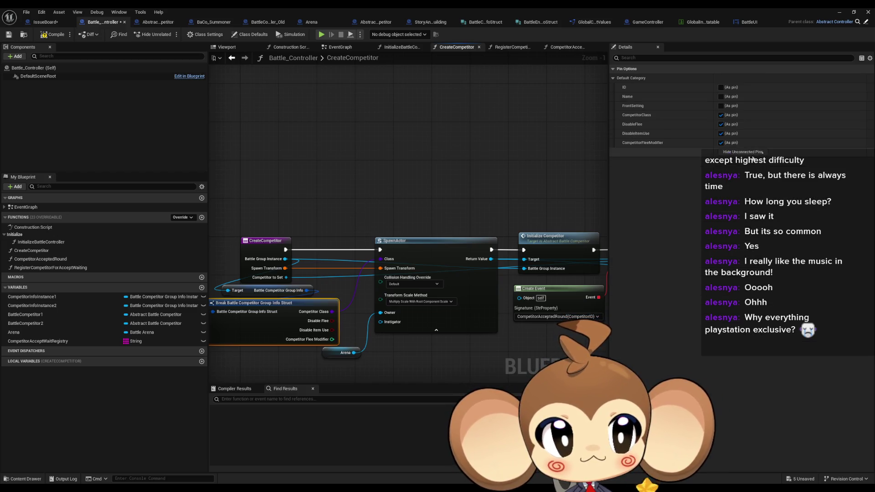
pyautogui.click(752, 155)
pyautogui.moveTo(329, 357); pyautogui.dragTo(289, 336)
pyautogui.click(338, 350)
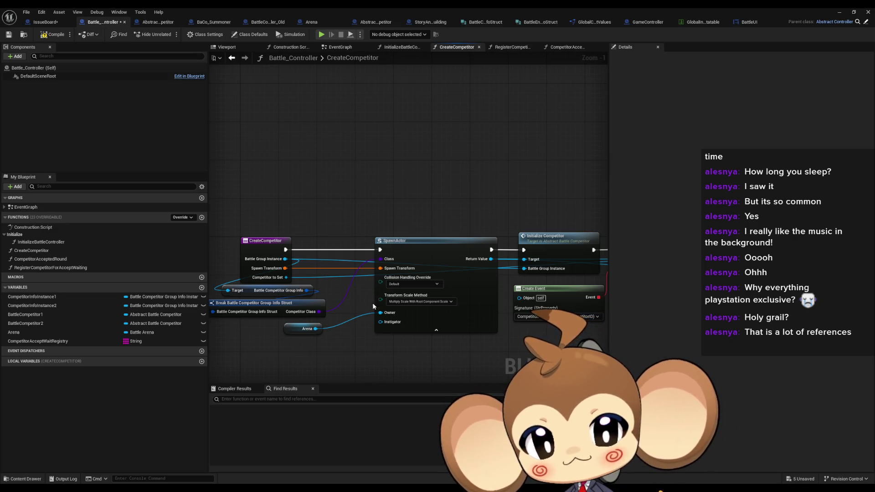
pyautogui.scroll(-1, 369, 310)
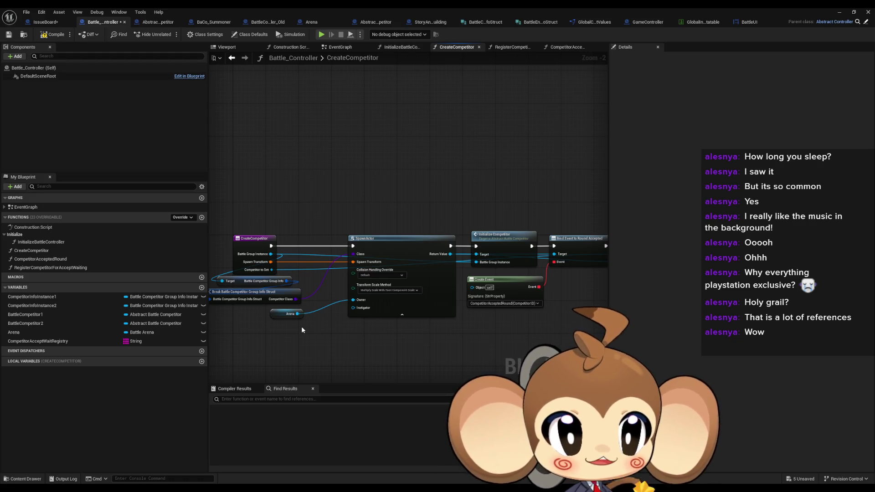
# Step: Pan across the CreateCompetitor graph and compile Battle_Controller
pyautogui.scroll(-1, 337, 315)
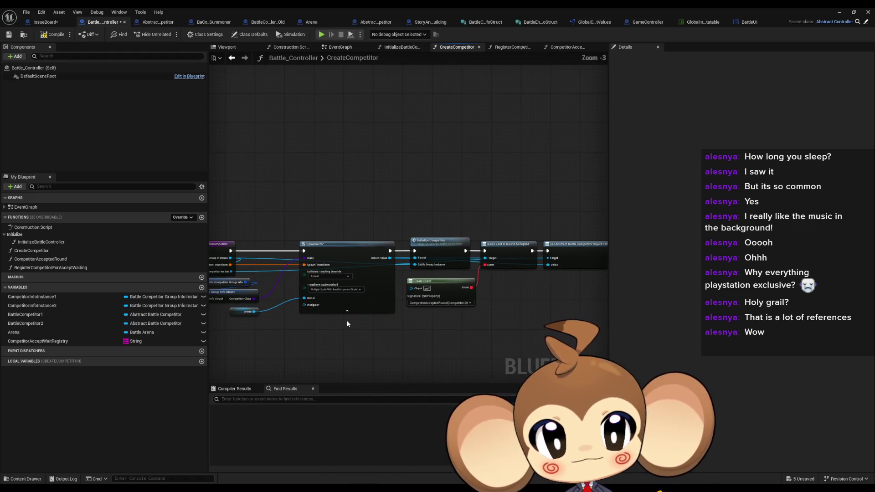
pyautogui.moveTo(437, 299); pyautogui.dragTo(388, 309)
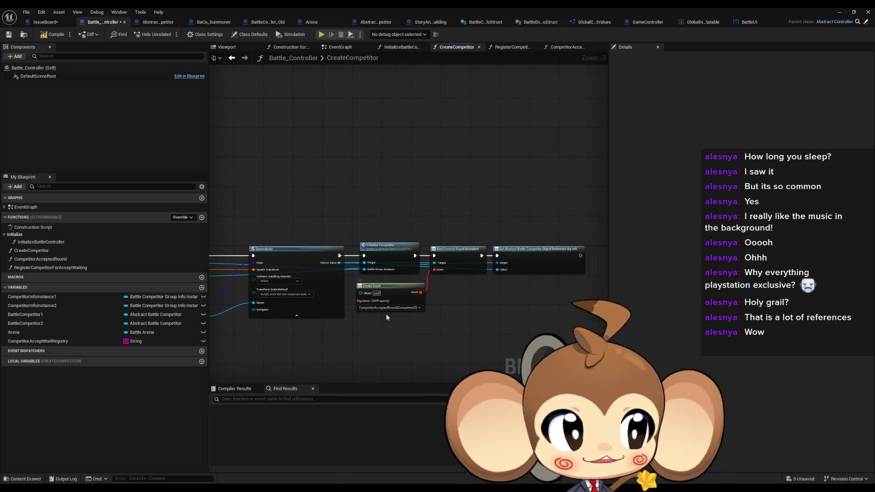
pyautogui.moveTo(433, 333)
pyautogui.mouseDown()
pyautogui.moveTo(410, 340)
pyautogui.moveTo(469, 318)
pyautogui.moveTo(365, 340)
pyautogui.moveTo(506, 334)
pyautogui.moveTo(434, 344)
pyautogui.mouseUp()
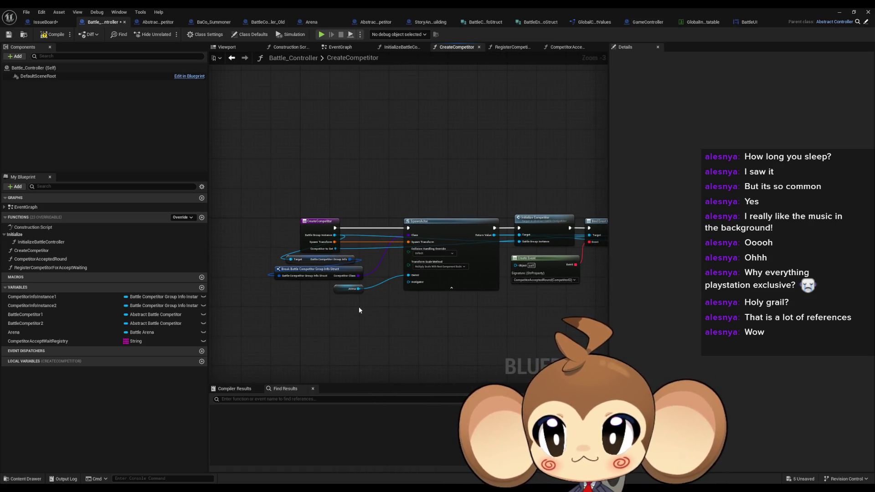
pyautogui.moveTo(359, 310); pyautogui.dragTo(346, 315)
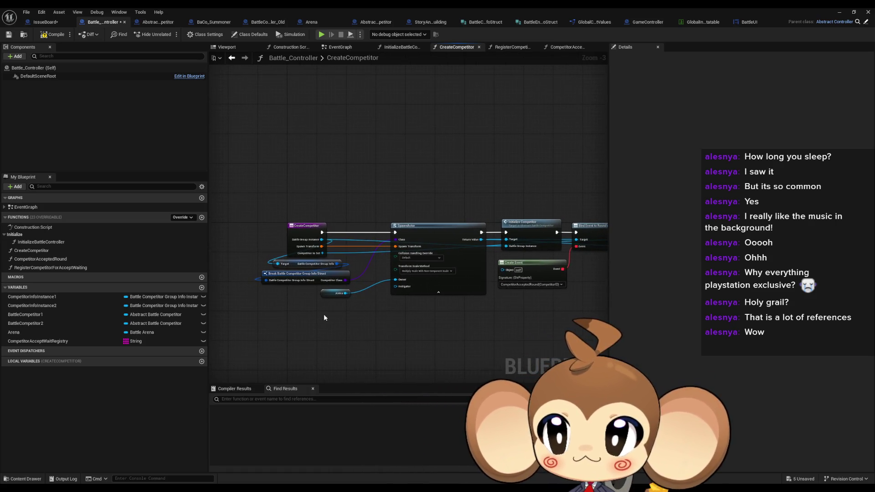
pyautogui.click(46, 38)
pyautogui.moveTo(371, 137); pyautogui.dragTo(351, 139)
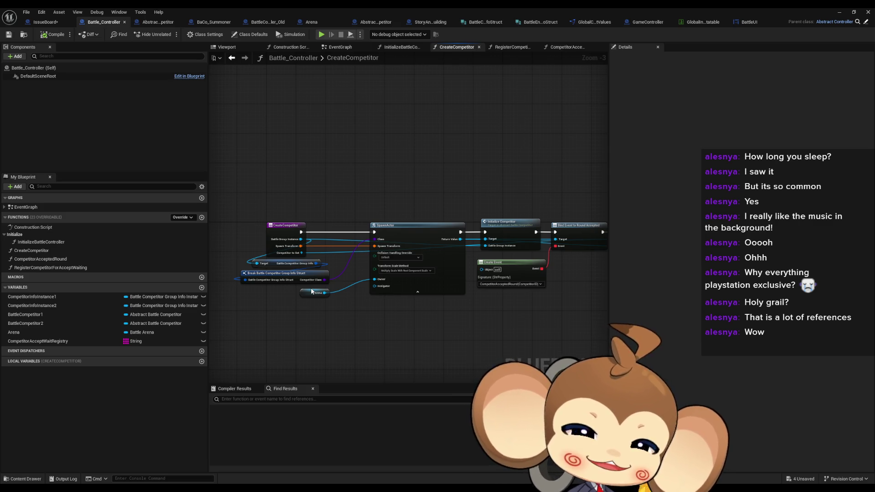
# Step: Move the SpawnActor, Initialize Competitor and Create Event nodes left toward the struct nodes
pyautogui.scroll(-2, 335, 310)
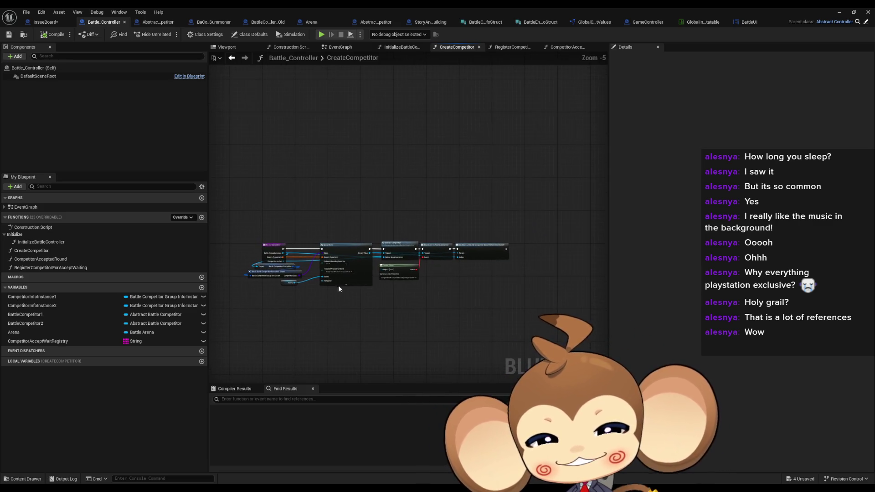
pyautogui.moveTo(349, 214); pyautogui.dragTo(587, 329)
pyautogui.press('Home')
pyautogui.moveTo(423, 231)
pyautogui.mouseDown()
pyautogui.moveTo(392, 224)
pyautogui.moveTo(373, 231)
pyautogui.mouseUp()
pyautogui.click(328, 180)
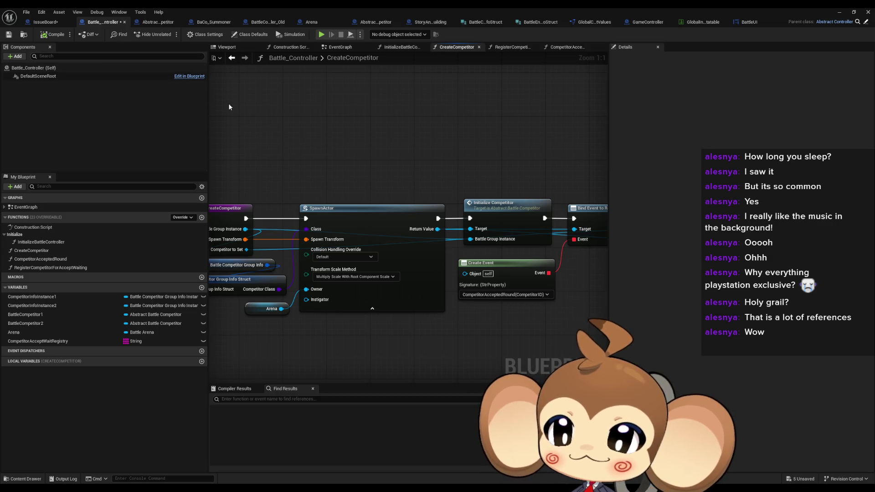
# Step: Compile and save Battle_Controller, then review the graph
pyautogui.press('F7')
pyautogui.hotkey('ctrl', 's')
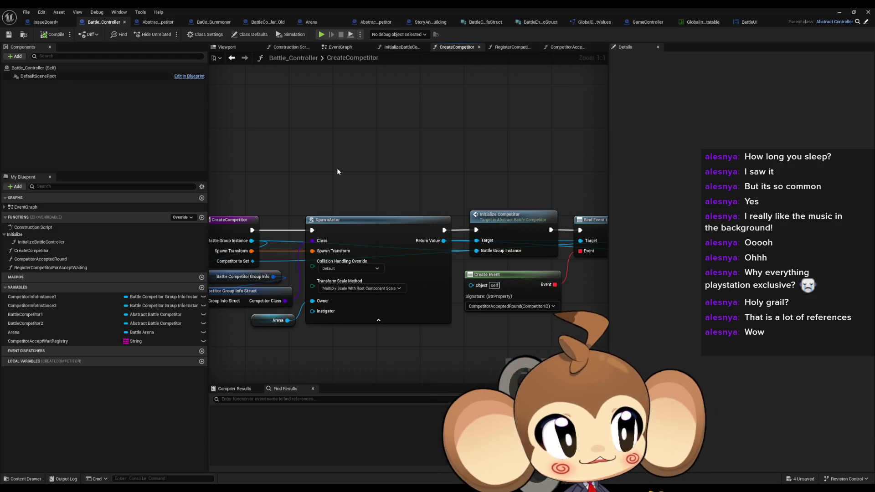
pyautogui.moveTo(335, 173); pyautogui.dragTo(439, 176)
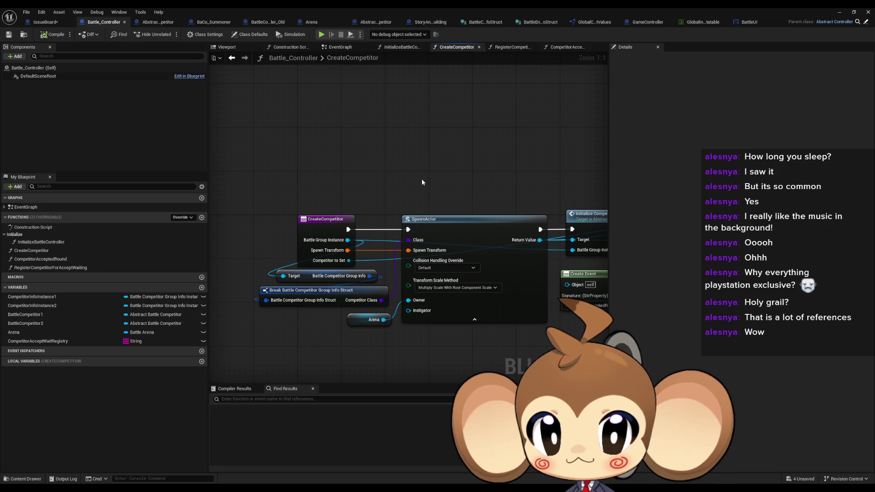
pyautogui.scroll(-2, 415, 178)
pyautogui.moveTo(396, 171); pyautogui.dragTo(332, 187)
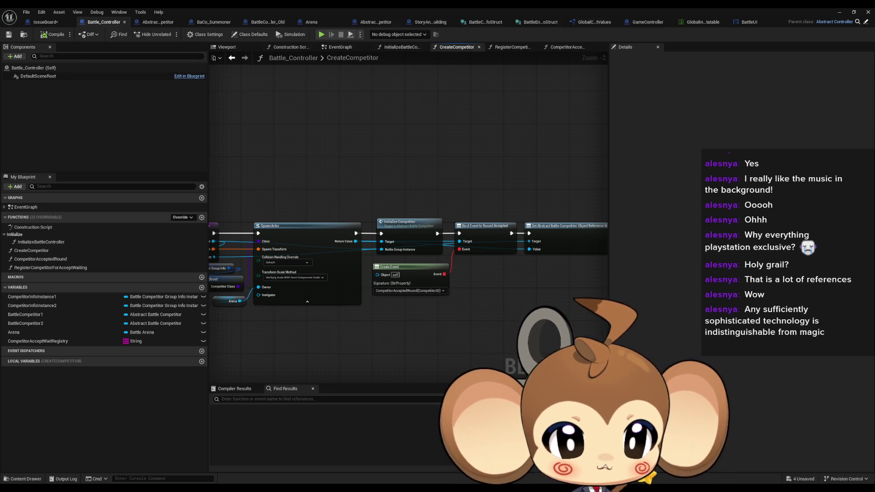
pyautogui.moveTo(482, 294)
pyautogui.mouseDown()
pyautogui.moveTo(380, 297)
pyautogui.moveTo(524, 314)
pyautogui.moveTo(412, 329)
pyautogui.mouseUp()
pyautogui.scroll(1, 468, 325)
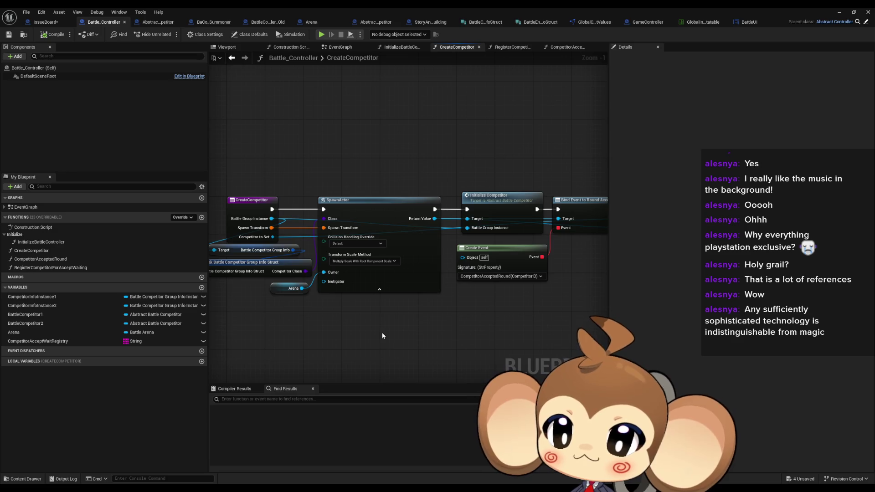
pyautogui.moveTo(397, 334); pyautogui.dragTo(389, 330)
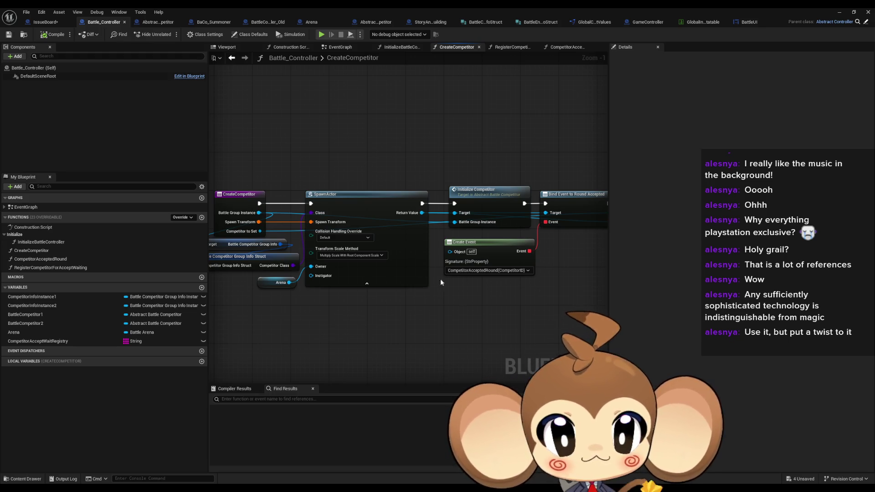
pyautogui.scroll(-2, 467, 287)
pyautogui.moveTo(492, 312)
pyautogui.mouseDown()
pyautogui.moveTo(313, 299)
pyautogui.moveTo(551, 289)
pyautogui.mouseUp()
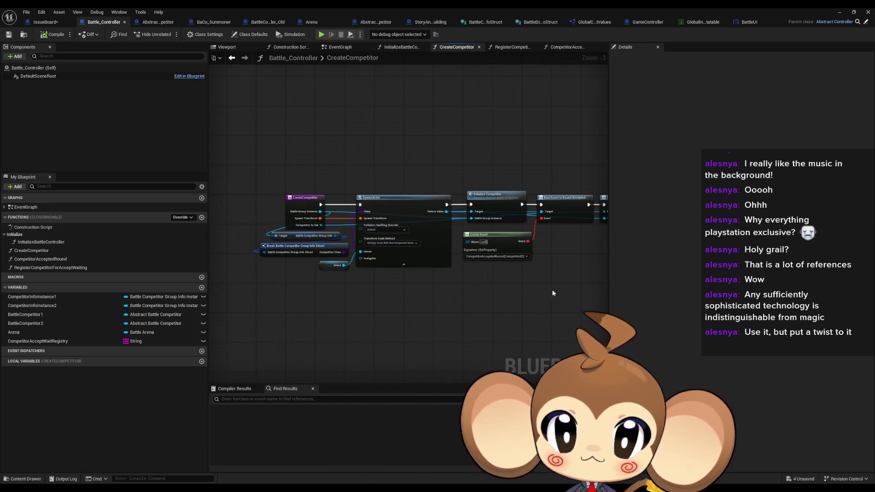
pyautogui.scroll(3, 359, 283)
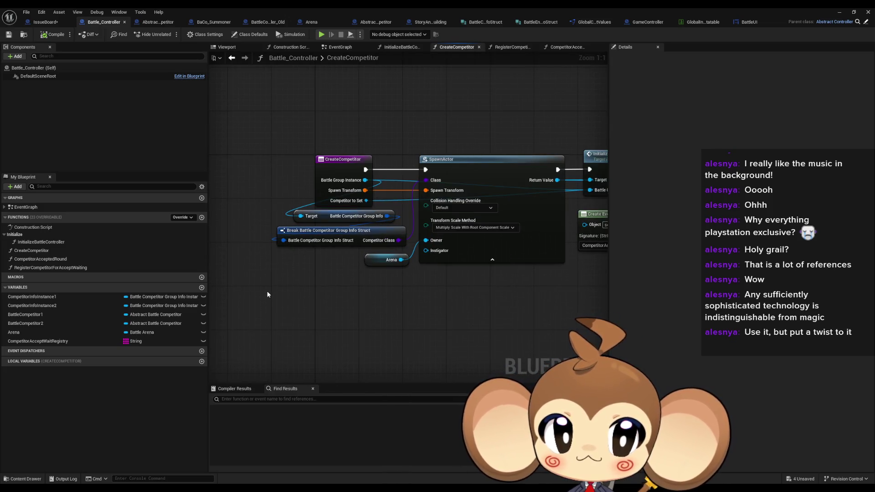
pyautogui.moveTo(267, 294); pyautogui.dragTo(266, 286)
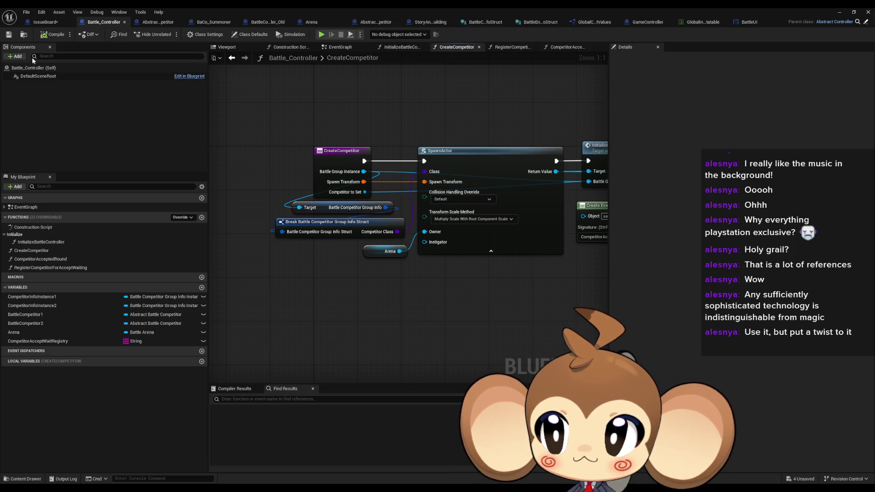
pyautogui.click(45, 21)
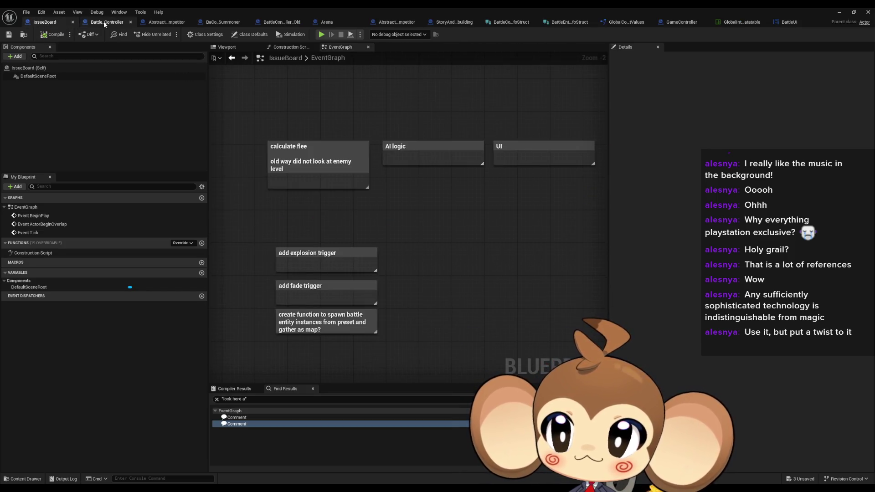
pyautogui.click(104, 22)
pyautogui.moveTo(292, 224)
pyautogui.mouseDown()
pyautogui.moveTo(256, 238)
pyautogui.moveTo(274, 239)
pyautogui.moveTo(186, 235)
pyautogui.moveTo(219, 238)
pyautogui.mouseUp()
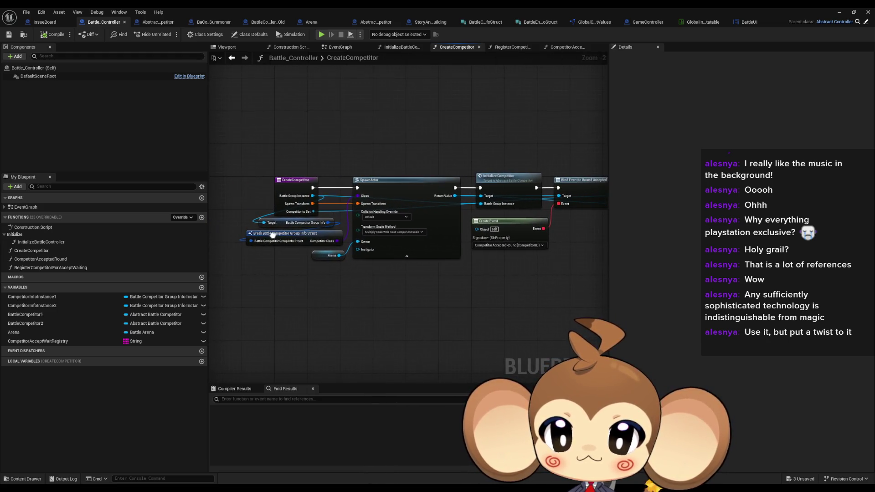
pyautogui.scroll(2, 242, 277)
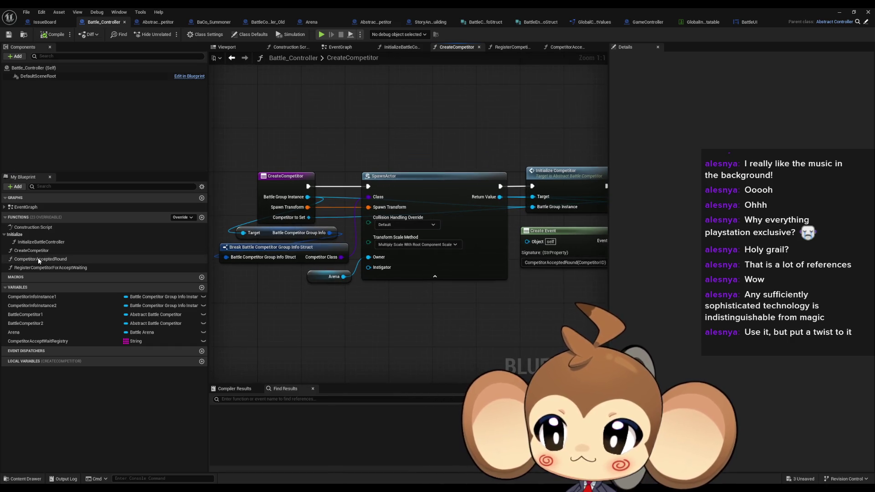